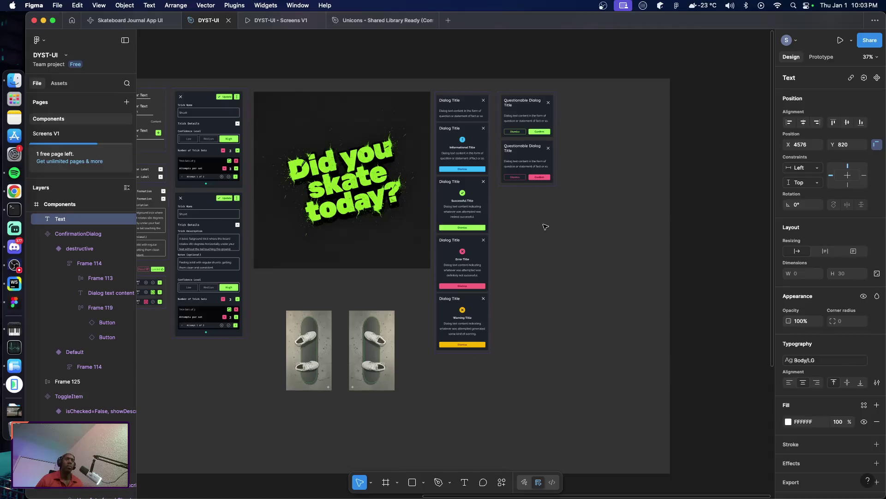
Add a 'Subscription Title' text layer on the canvas
key("Escape")
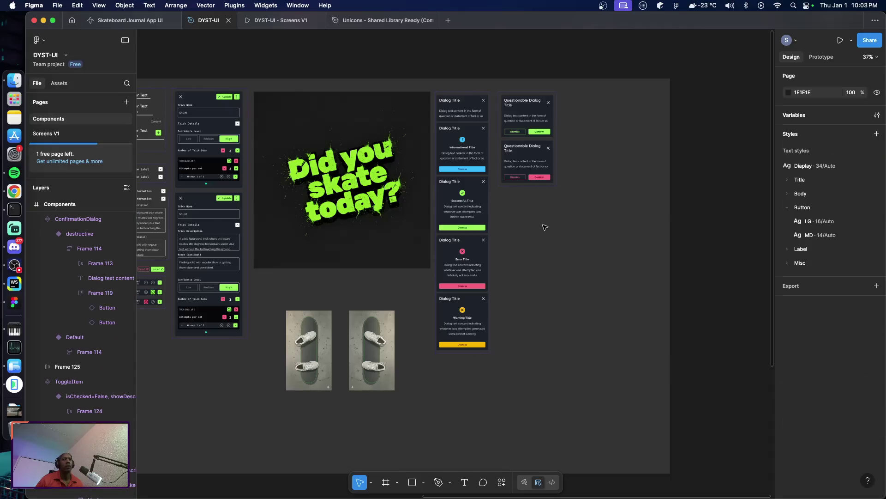
key("t")
left_click(524, 223)
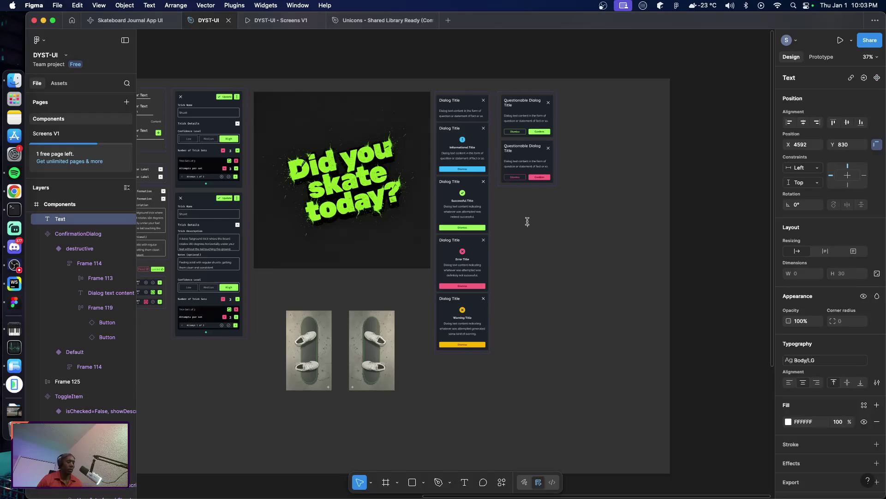
type("Subscription Title")
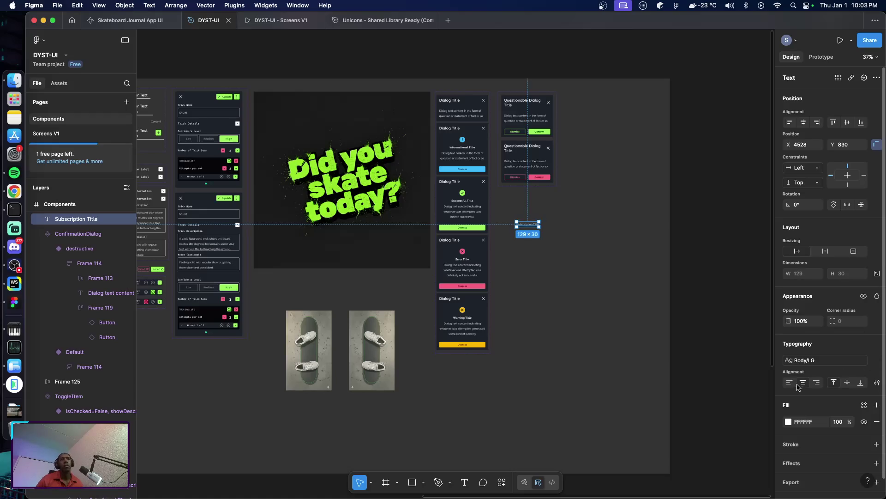
left_click(561, 275)
Apply the Title H1 text style to the Subscription Title heading
scroll(531, 233, "up", 5)
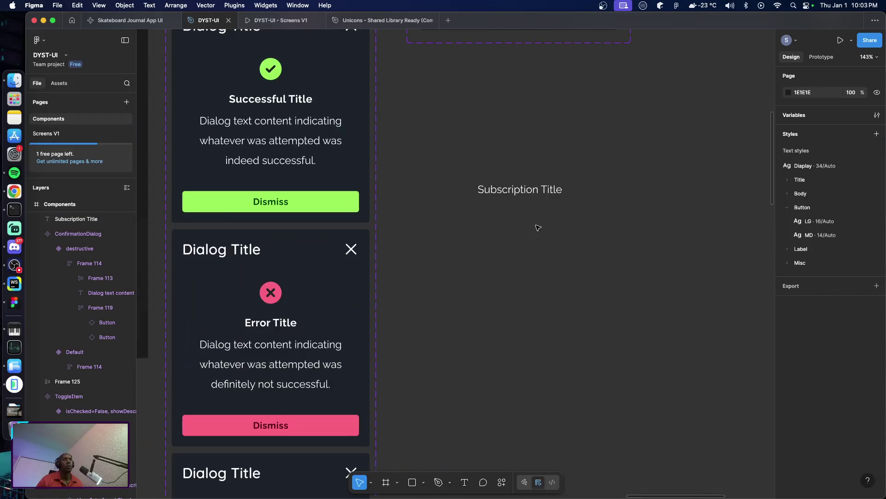
left_click(520, 189)
left_click(813, 360)
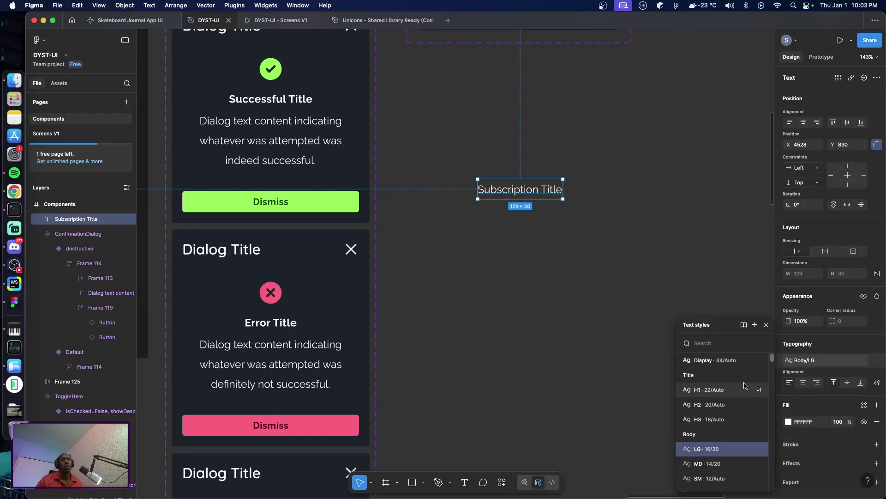
left_click(725, 394)
left_click(592, 310)
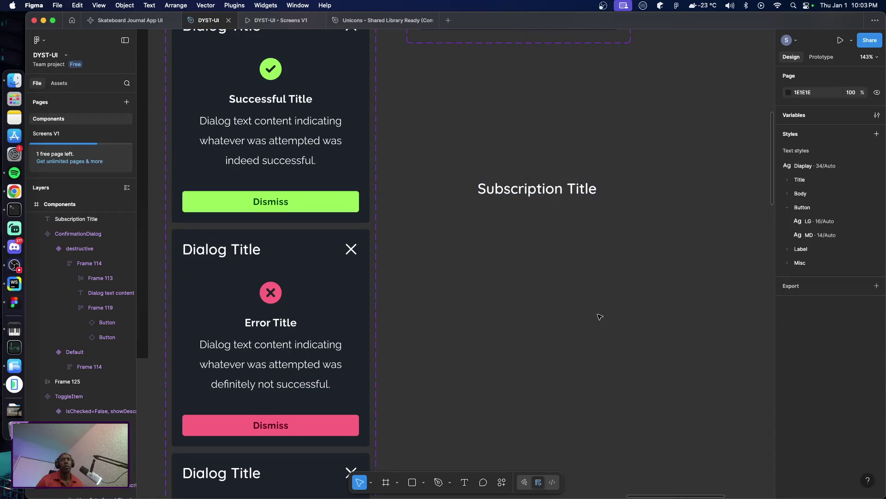
scroll(593, 314, "down", 2)
Type 'Some kind of description of the subscription' as a text layer below the title
key("t")
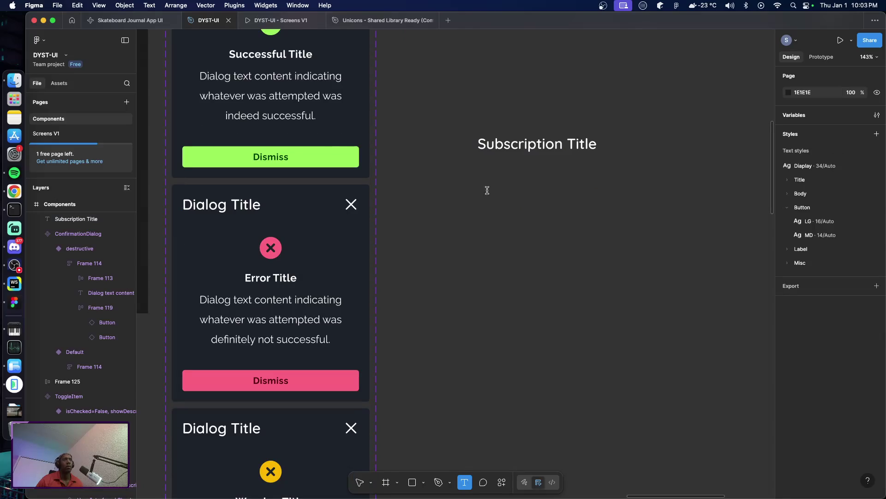
left_click(487, 190)
type("Some kin")
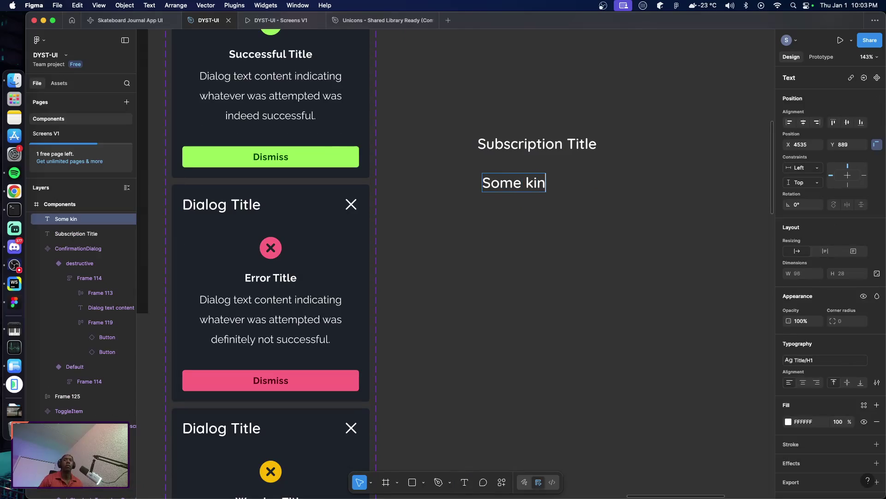
type("d of descr")
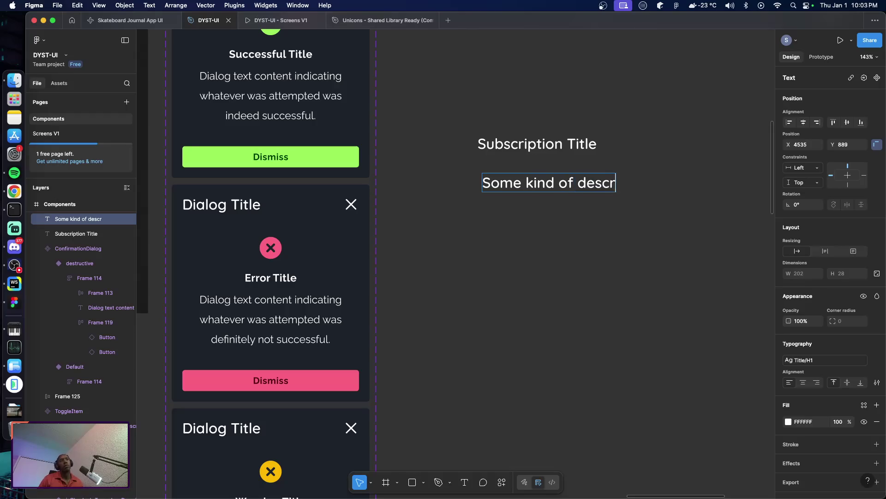
type("iption ofh t")
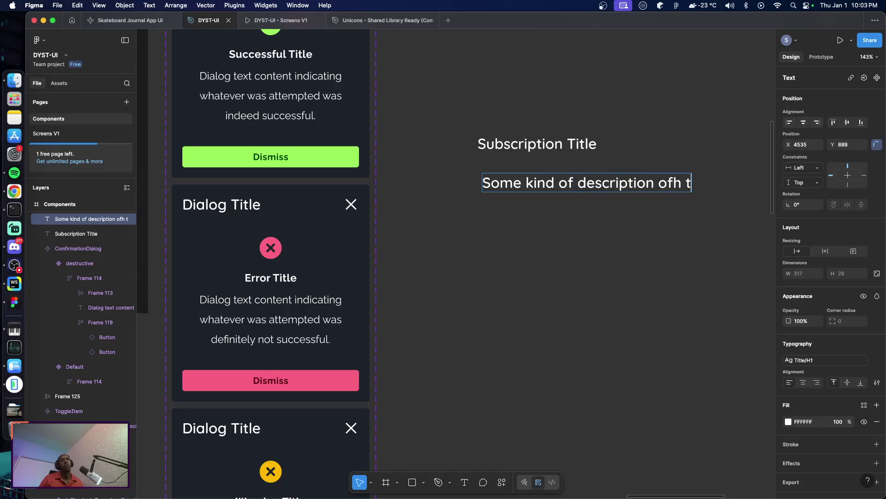
key("BackSpace")
key("BackSpace")
key("BackSpace")
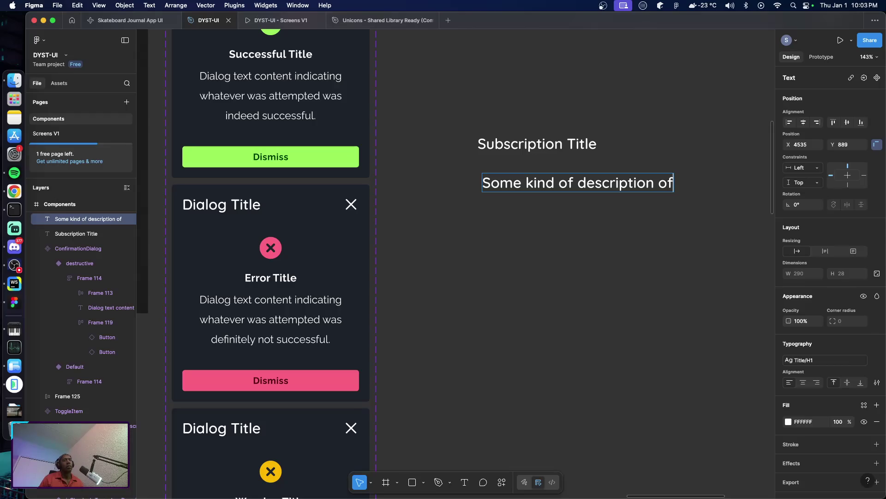
type(" the subscript")
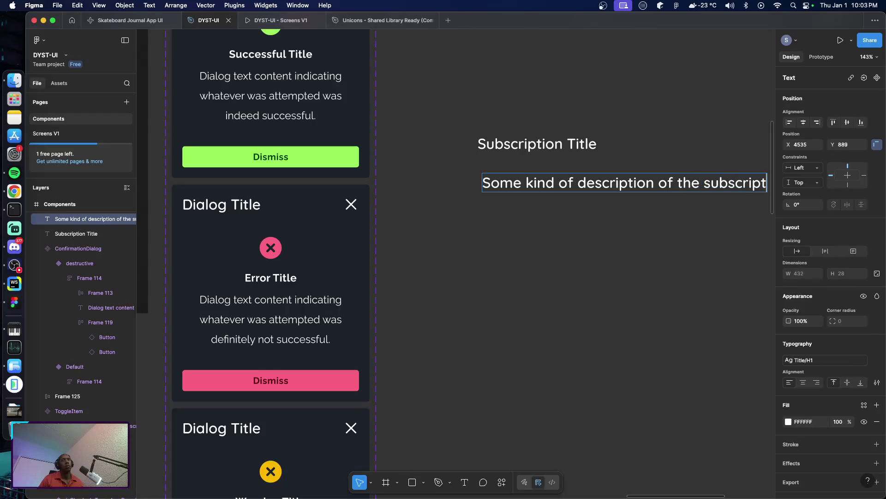
type("ion")
key("Escape")
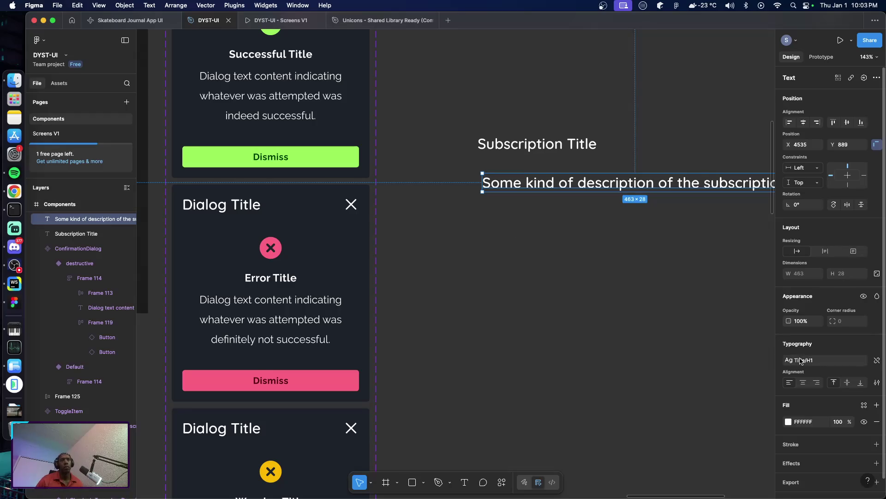
Style the description as Body LG and align it under the title
left_click(801, 361)
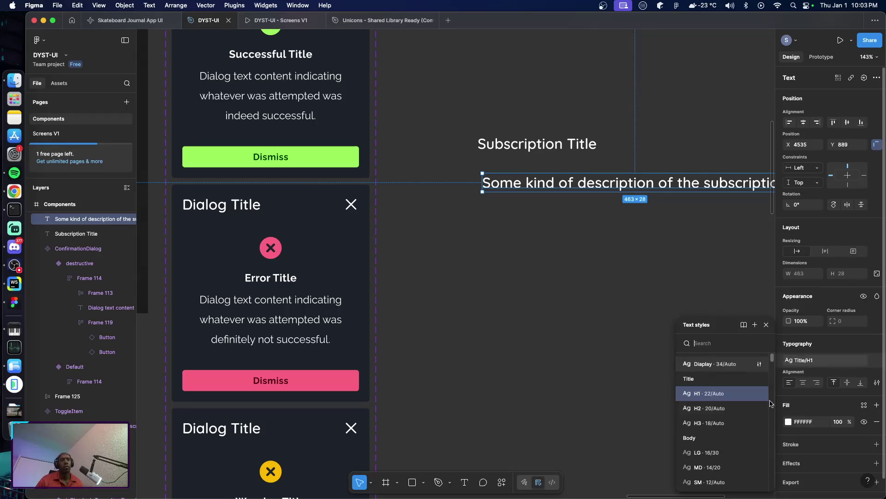
left_click(715, 452)
left_click(547, 311)
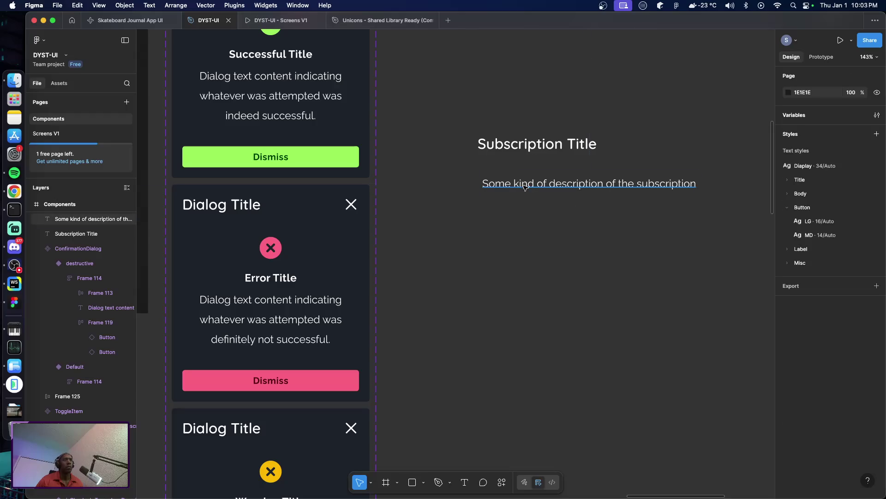
left_click_drag(527, 185, 521, 179)
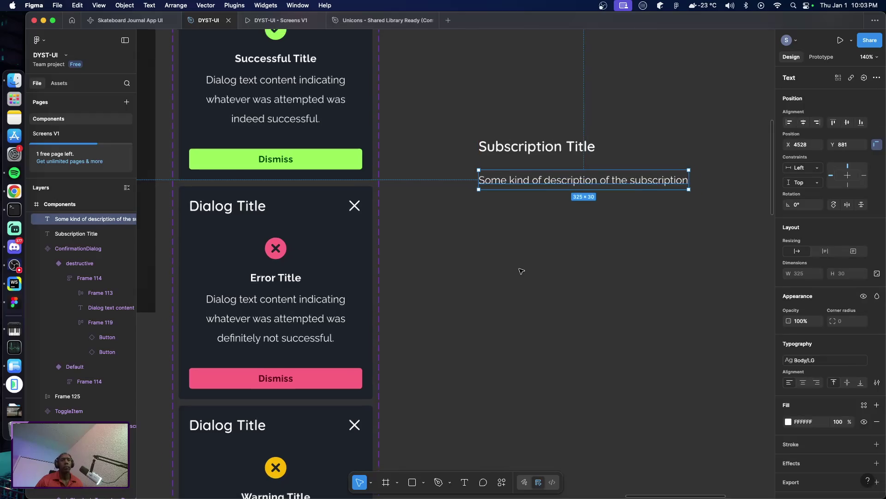
scroll(528, 277, "down", 3)
left_click(527, 232)
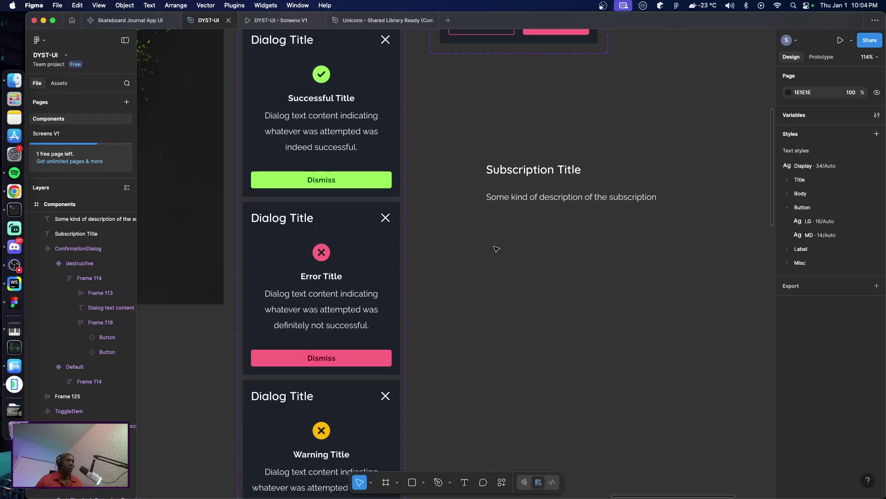
Copy the success dialog's Dismiss button and paste it below the description
double_click(385, 185)
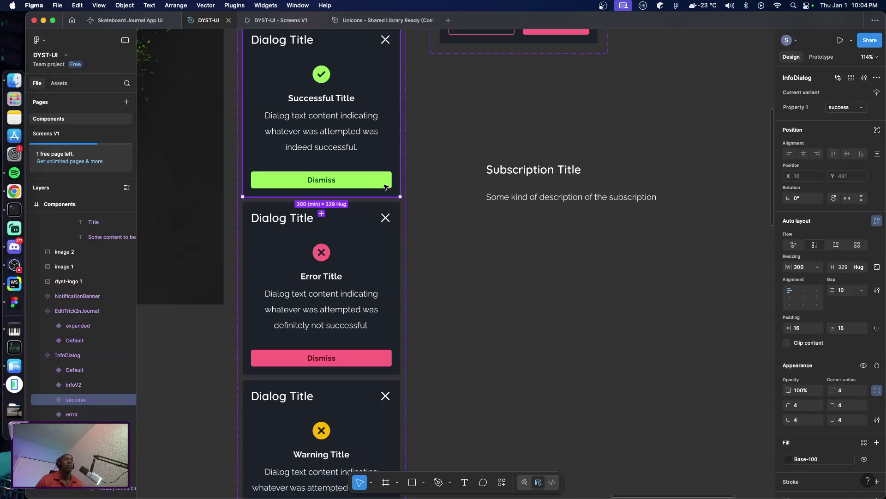
double_click(373, 183)
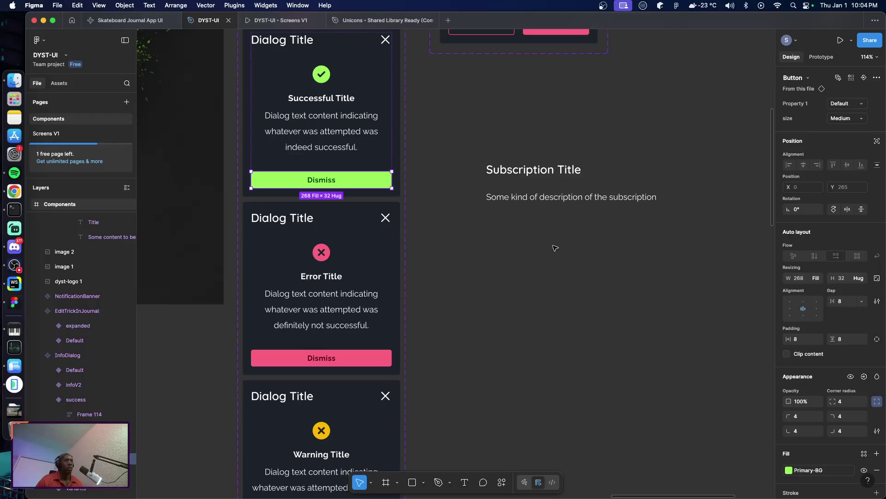
left_click(516, 272)
right_click(520, 265)
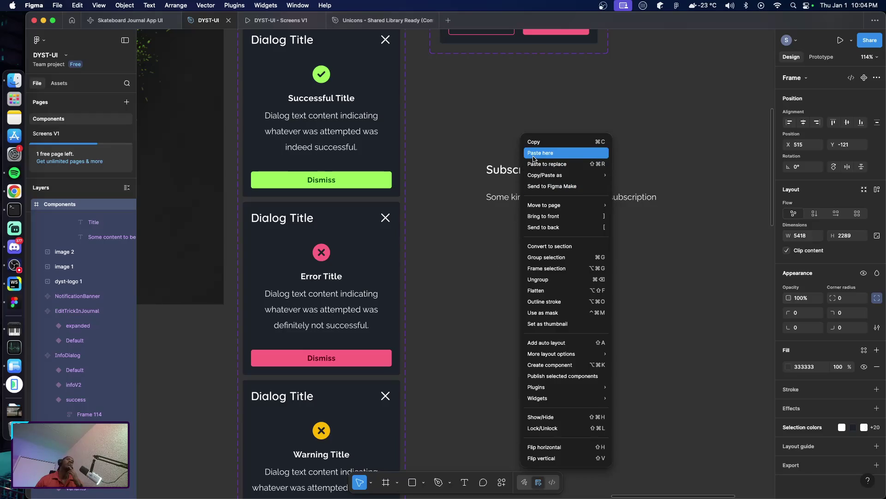
left_click(533, 155)
left_click_drag(589, 274, 552, 274)
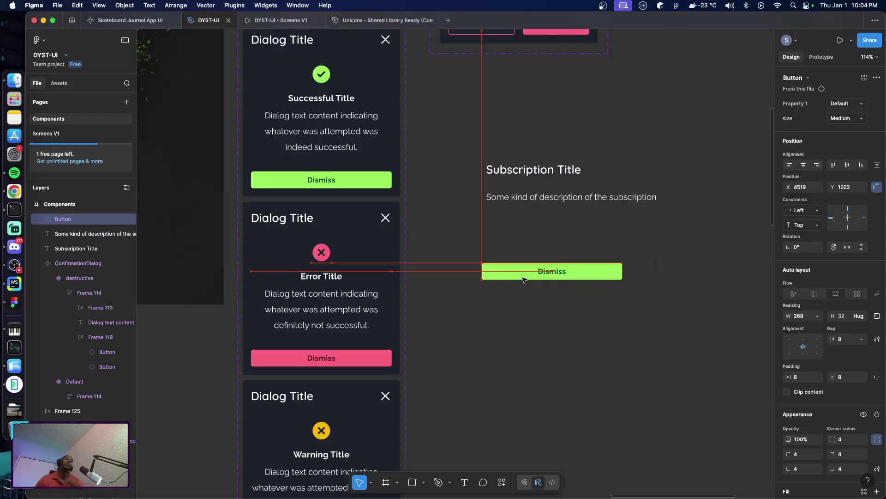
Select the pasted Dismiss button instance and jump to its main Button component
double_click(552, 274)
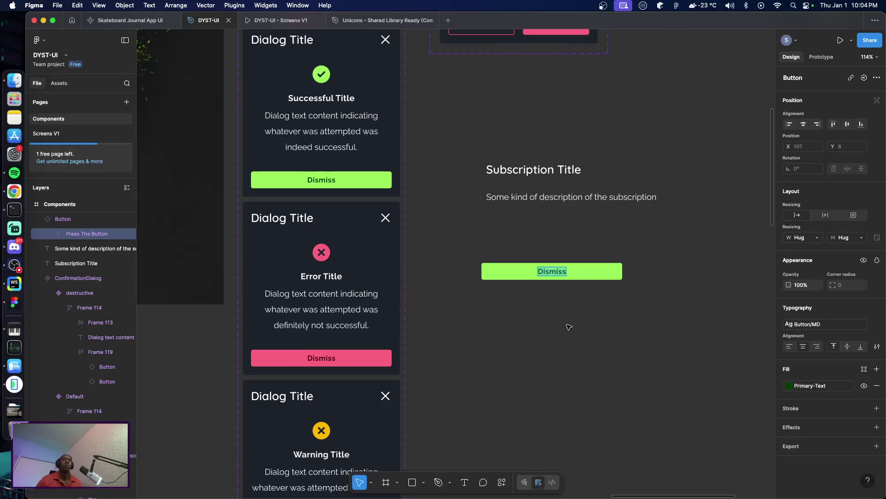
key("Escape")
left_click(518, 271)
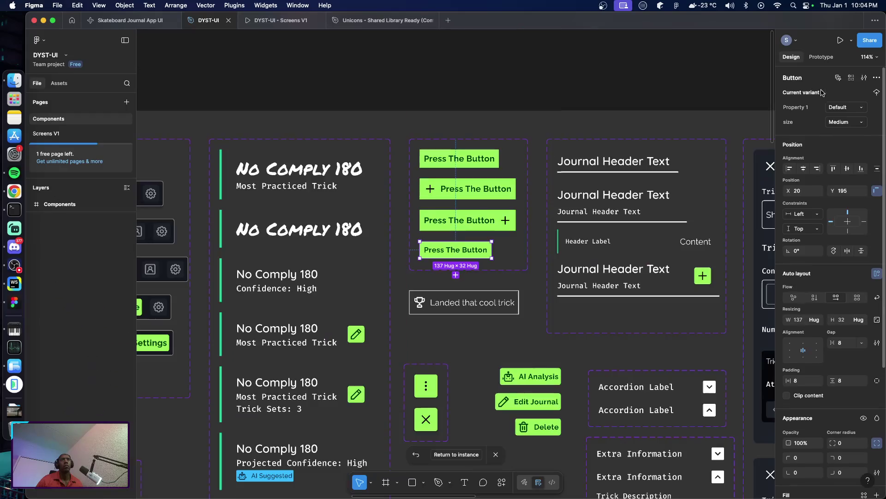
left_click(822, 89)
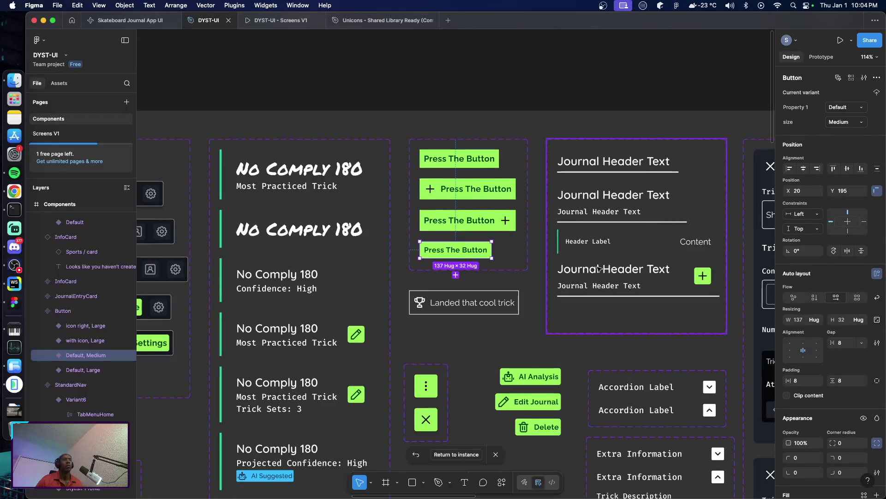
Move the Landed that cool trick component lower and extend the Button set frame downward
scroll(484, 295, "down", 2)
left_click(487, 295)
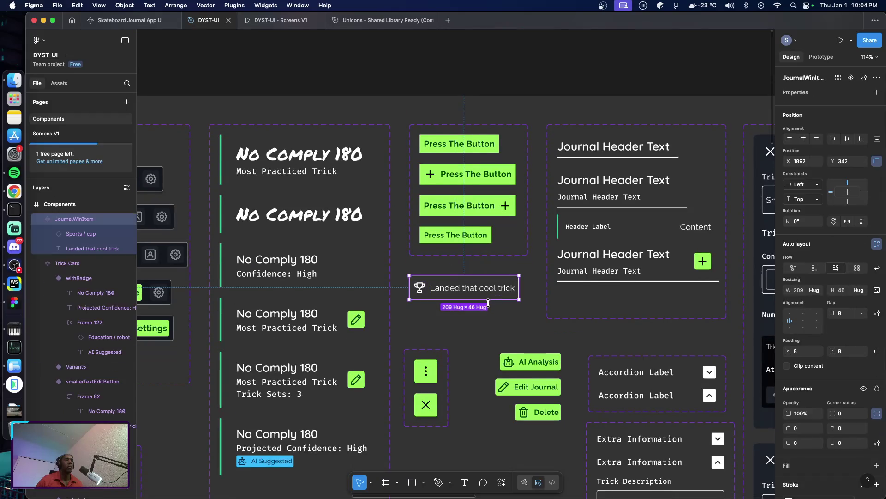
left_click_drag(475, 291, 471, 330)
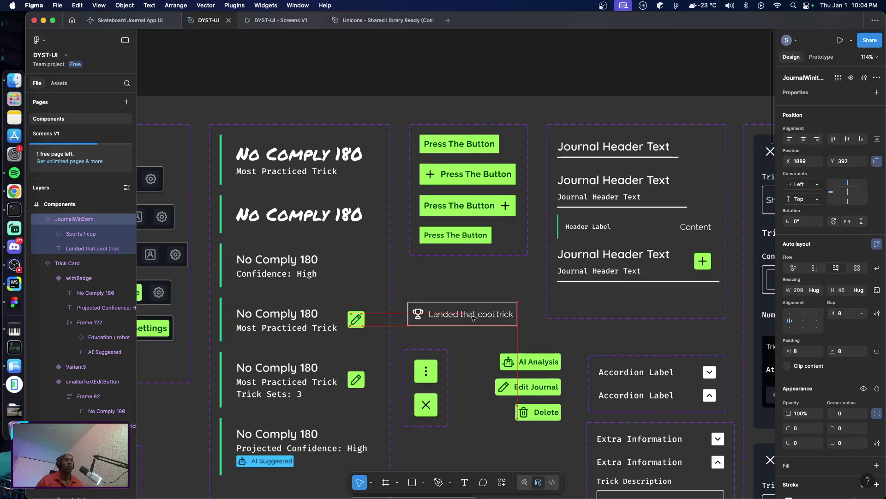
left_click(484, 250)
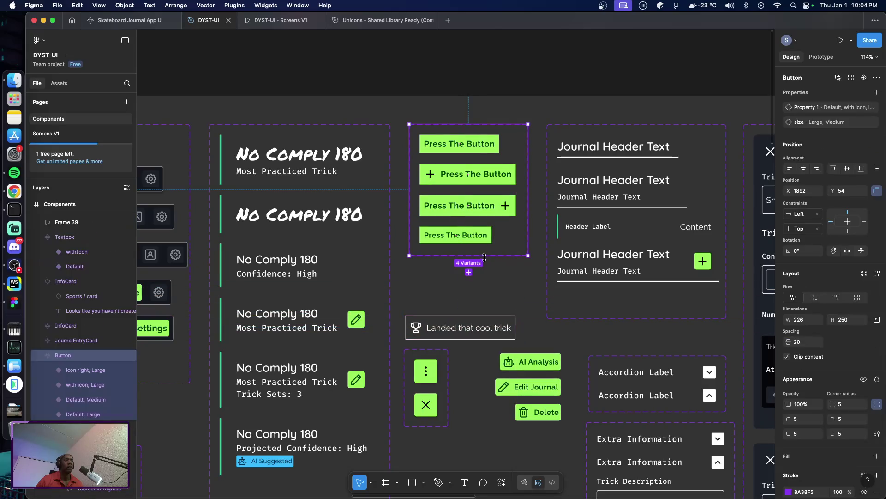
left_click_drag(484, 255, 485, 301)
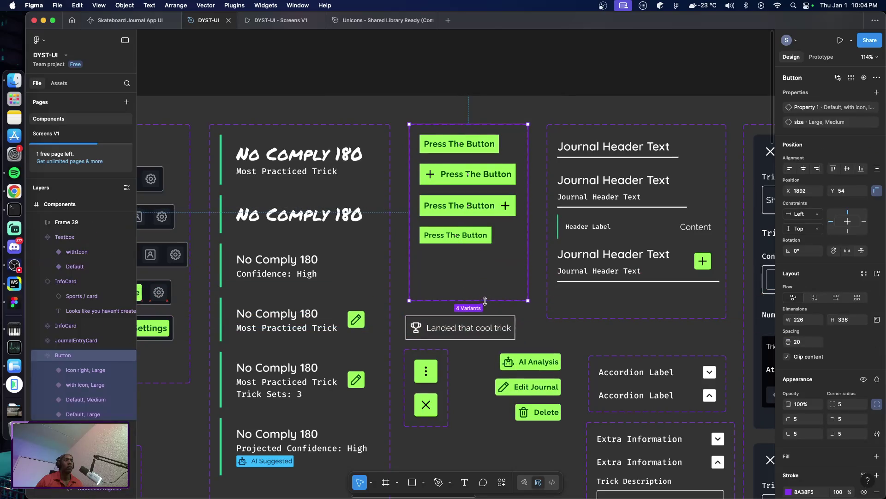
Add a boolean property named 'active' to the Button set, then add a new variant
left_click(478, 243)
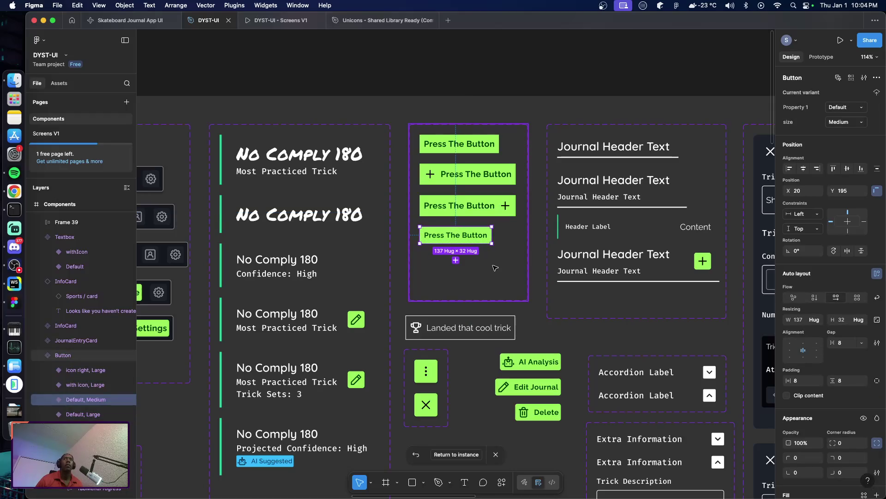
left_click(495, 261)
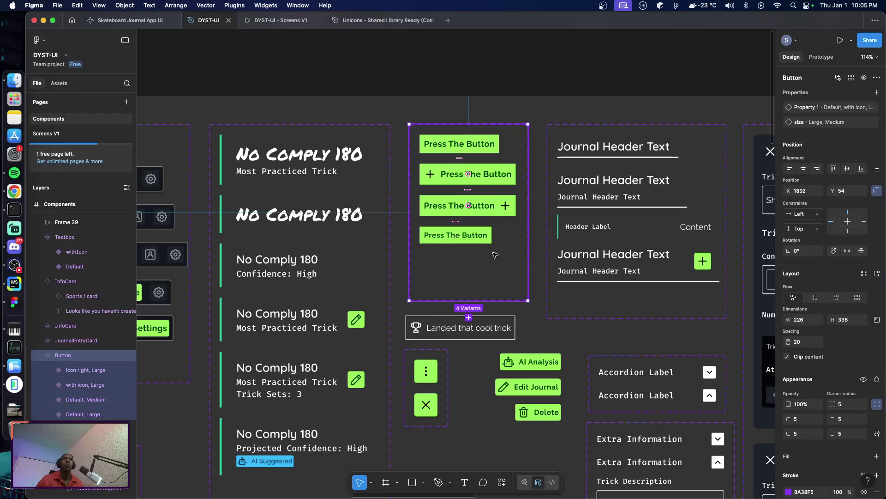
left_click(876, 93)
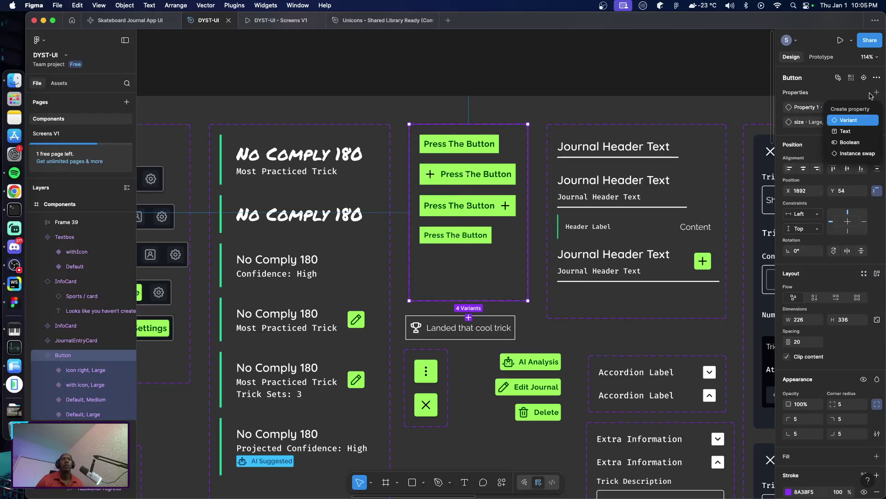
left_click(847, 121)
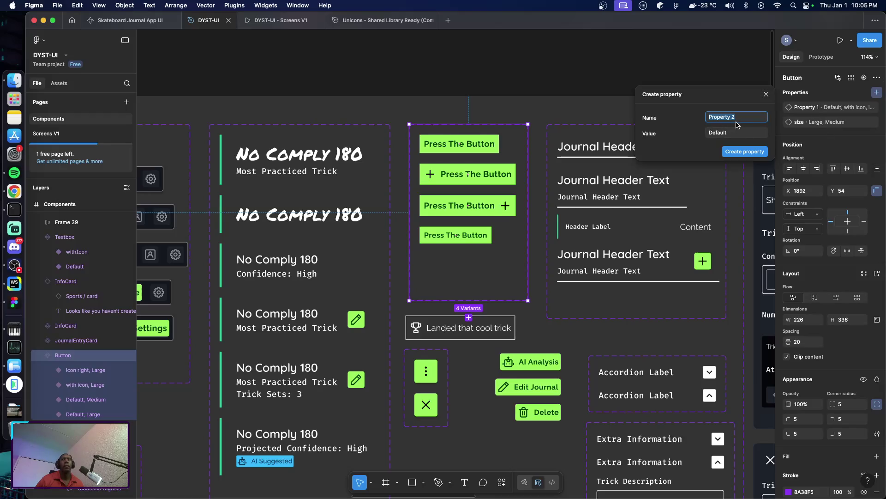
key("Escape")
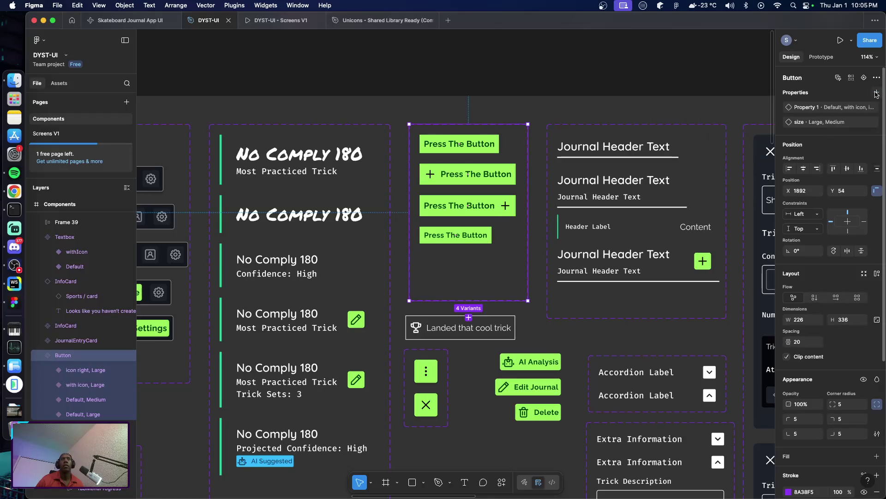
left_click(876, 94)
left_click(848, 142)
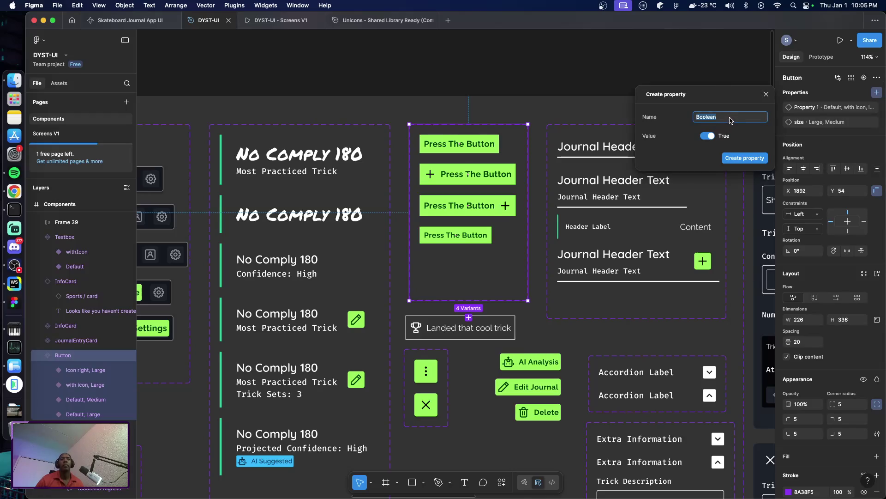
type("activ")
type("e")
left_click(740, 159)
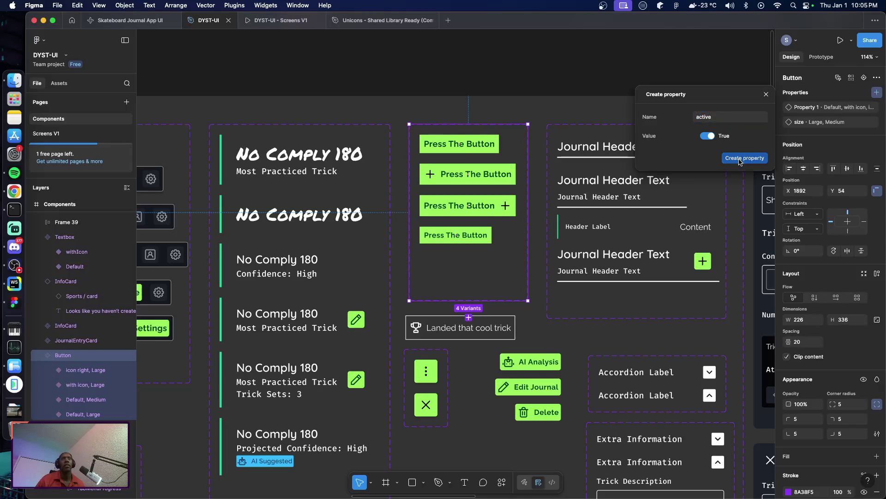
left_click(468, 317)
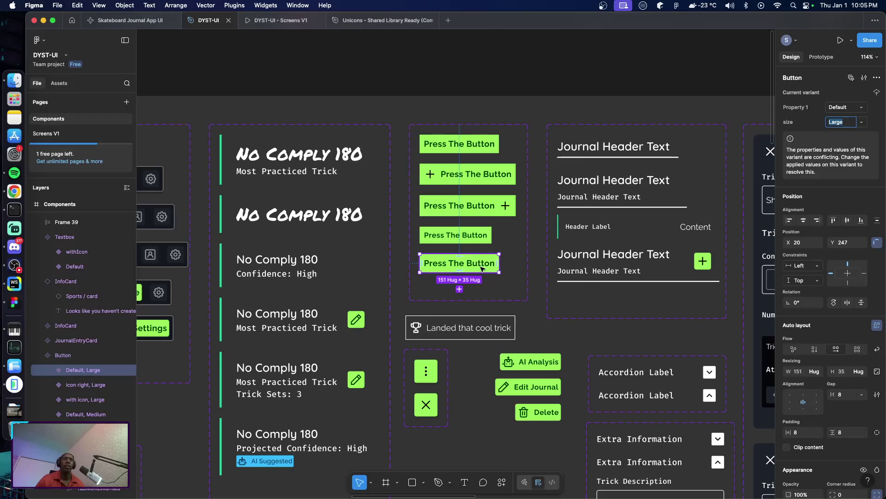
Change the new variant's size from Large to Medium, making it Default, Medium
left_click(862, 123)
left_click(859, 134)
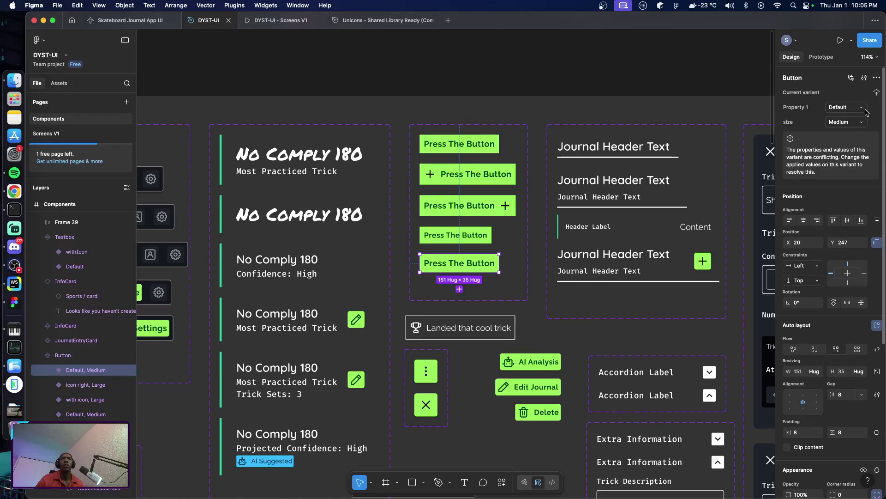
left_click(865, 109)
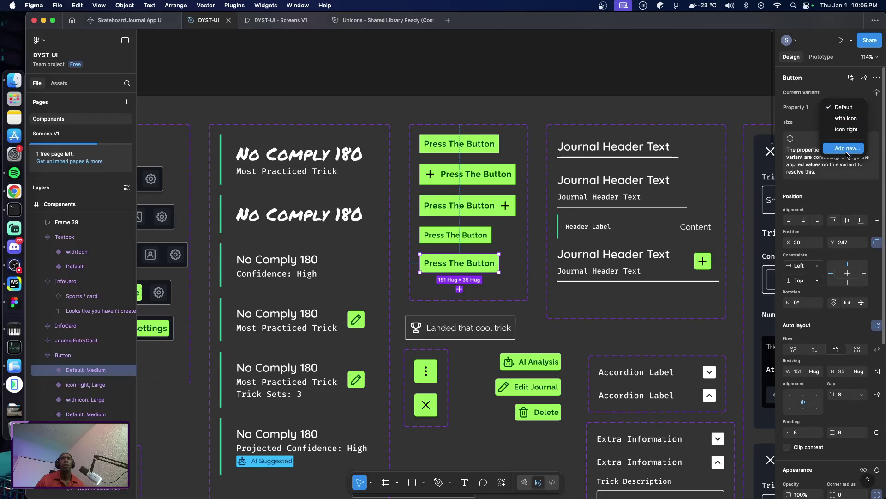
left_click(874, 108)
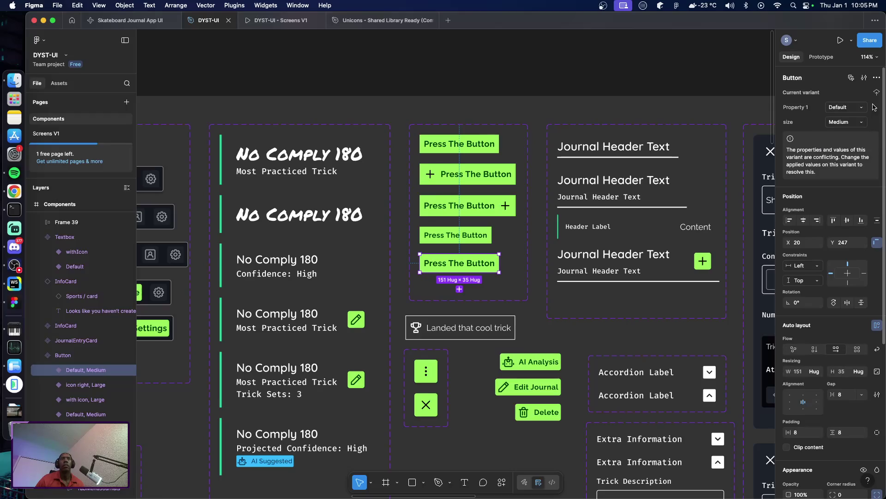
scroll(872, 122, "down", 3)
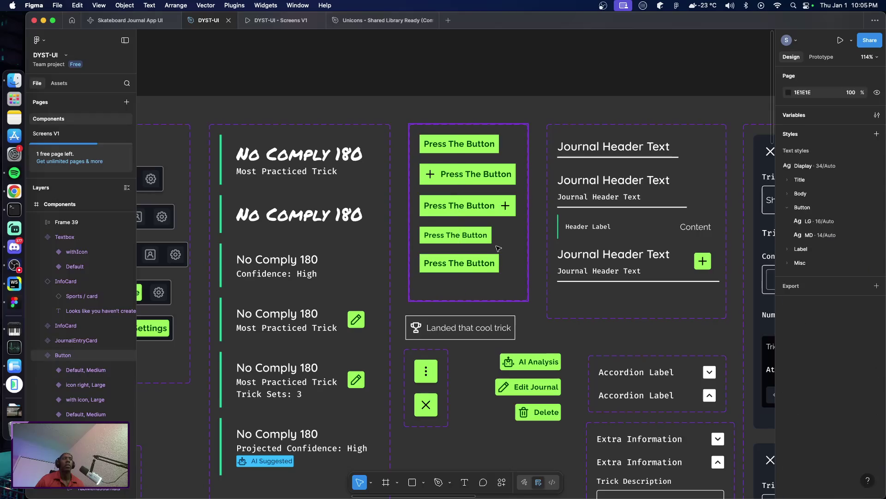
left_click(474, 273)
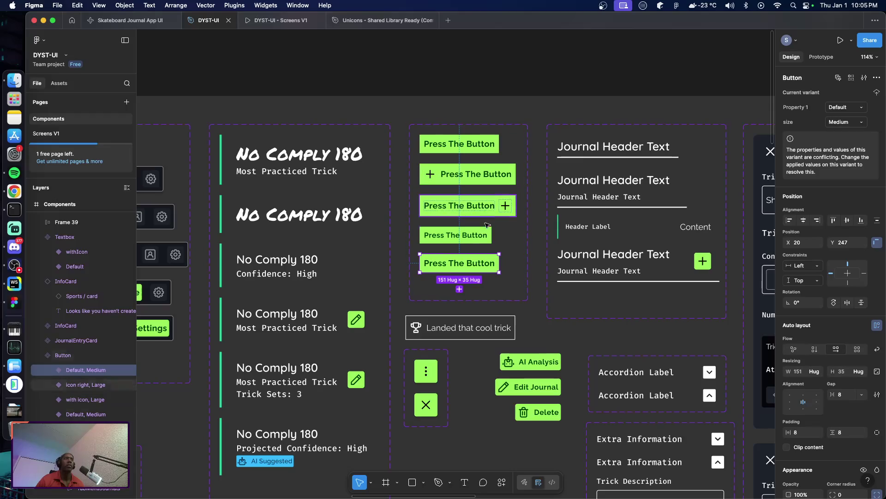
left_click(521, 271)
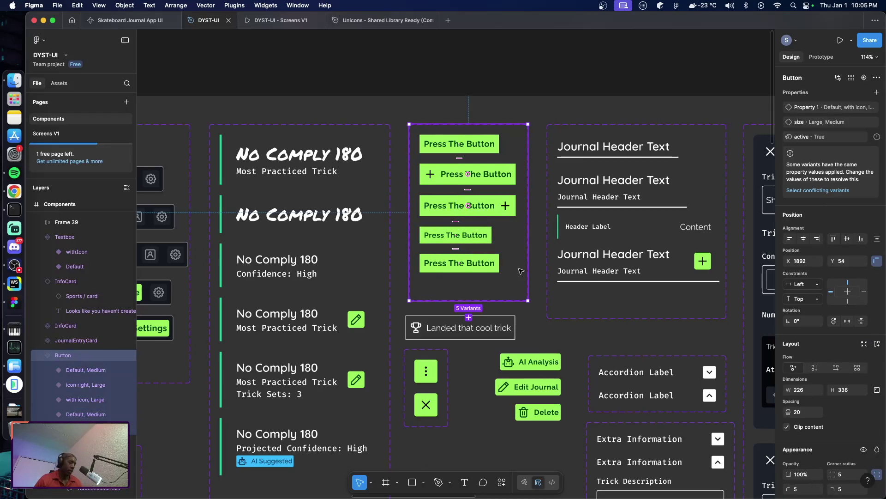
key("Escape")
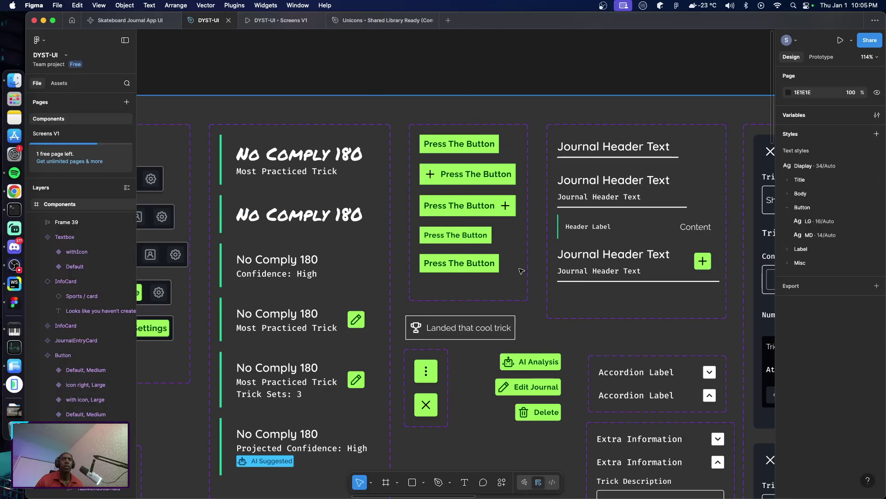
Delete the duplicate fifth Default, Medium variant and review the remaining variants
left_click(520, 271)
key("Delete")
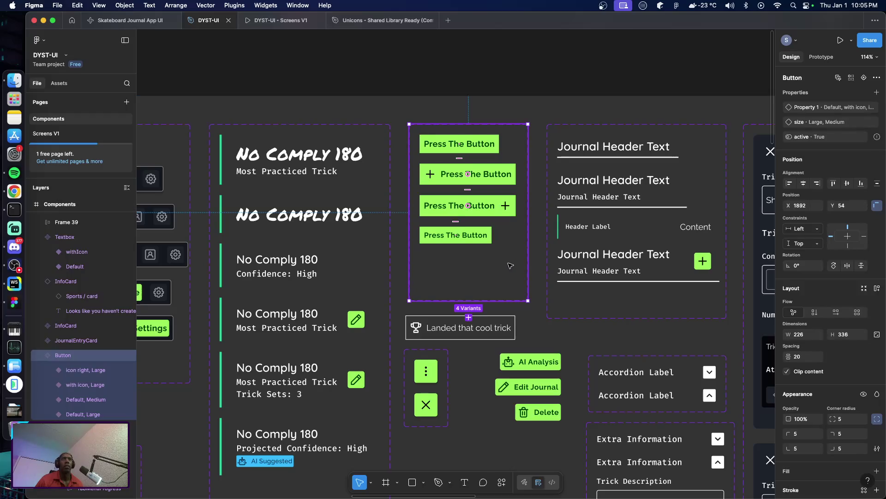
left_click(496, 210)
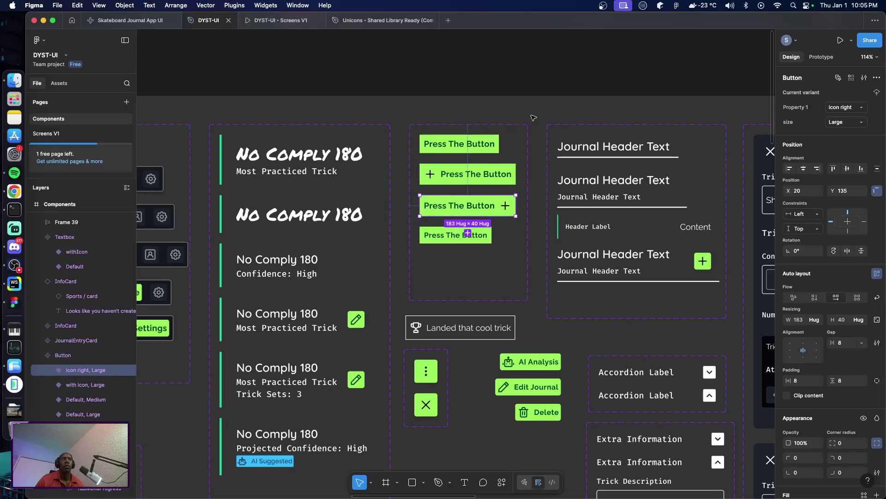
left_click(494, 147)
double_click(494, 145)
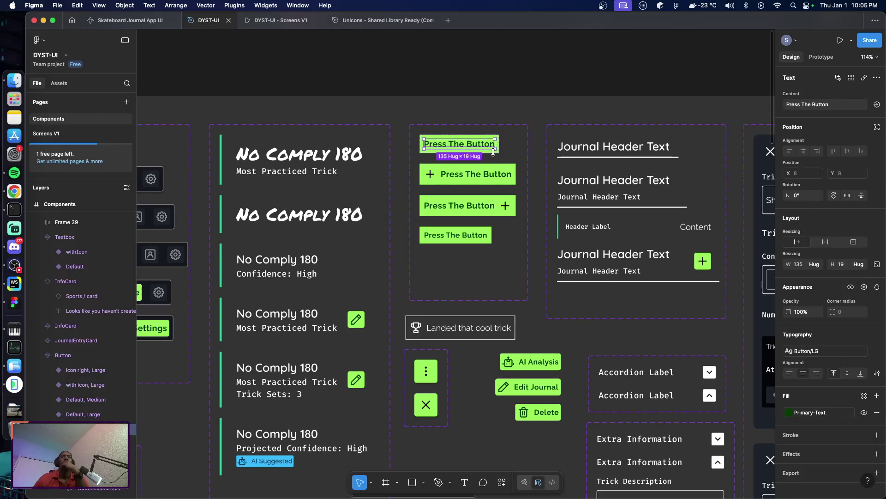
left_click(508, 151)
left_click(494, 151)
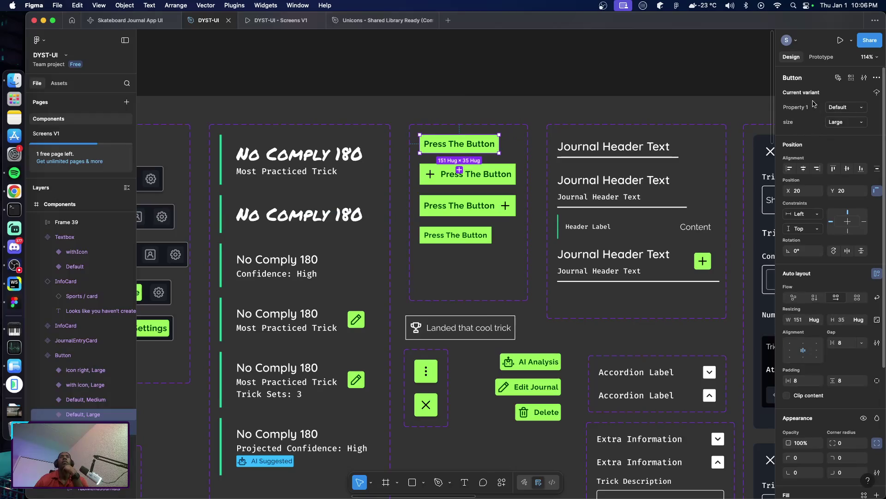
Check the top Default, Large variant's Property 1 values and component description settings
left_click(863, 109)
left_click(874, 130)
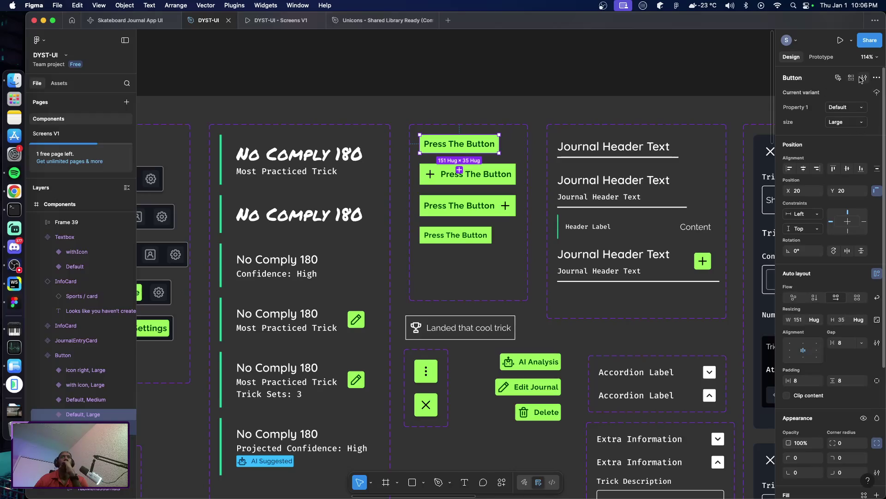
left_click(863, 77)
left_click(767, 75)
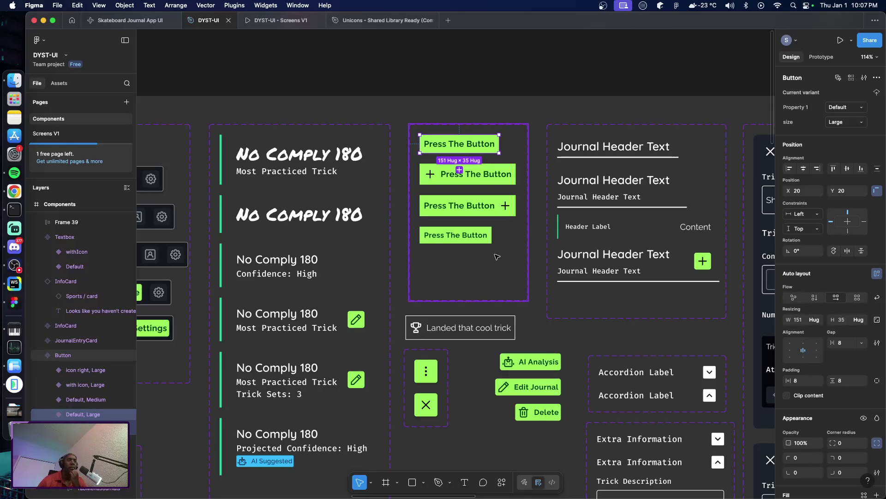
left_click(498, 257)
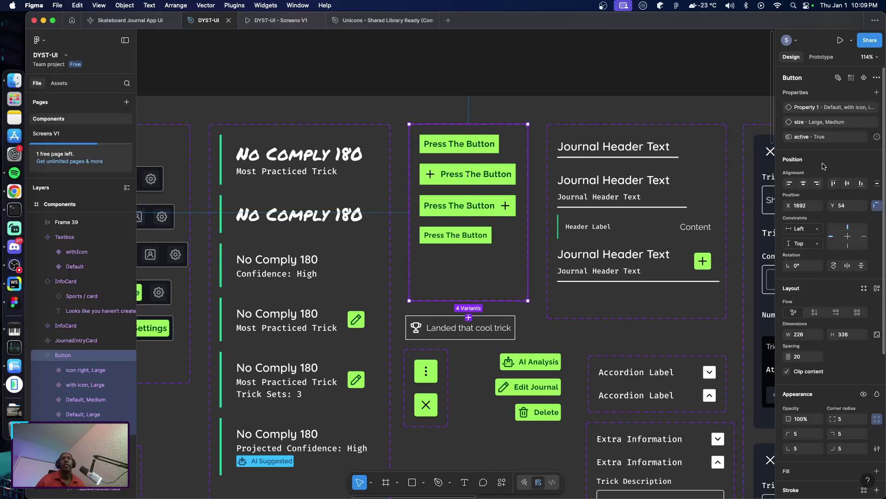
Inspect the top Default, Large variant's description settings and extra actions
mouse_move(876, 139)
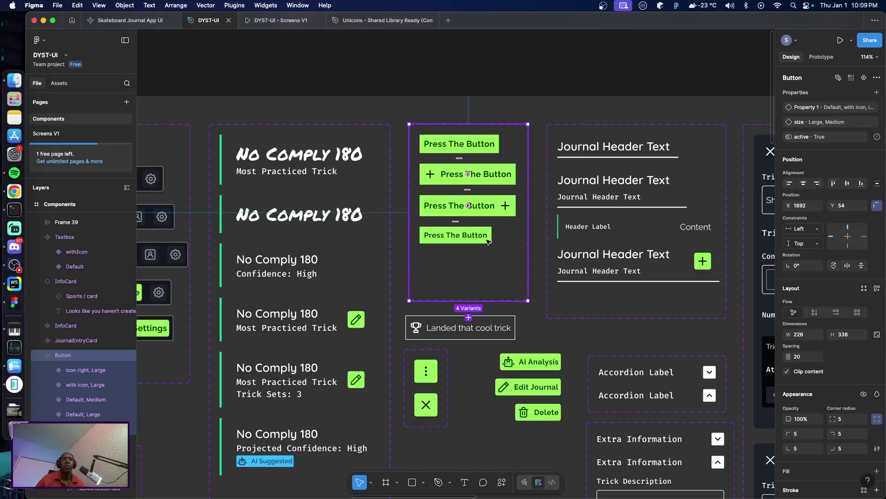
left_click(470, 151)
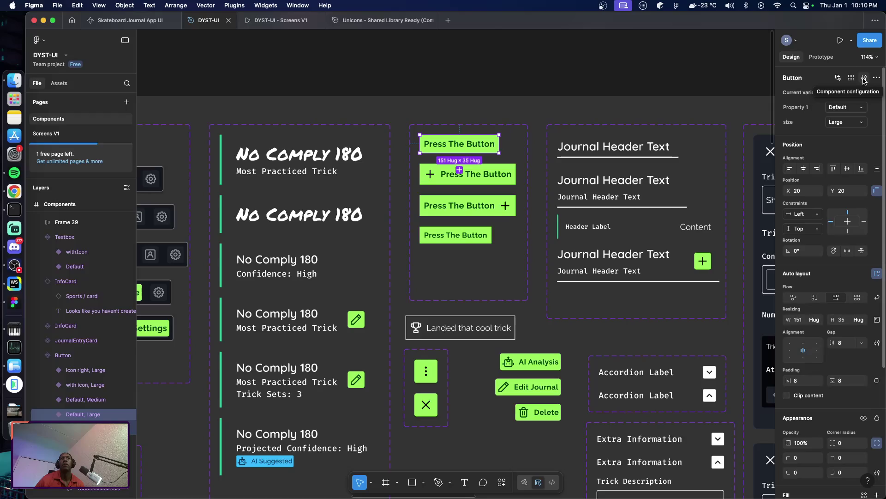
left_click(864, 77)
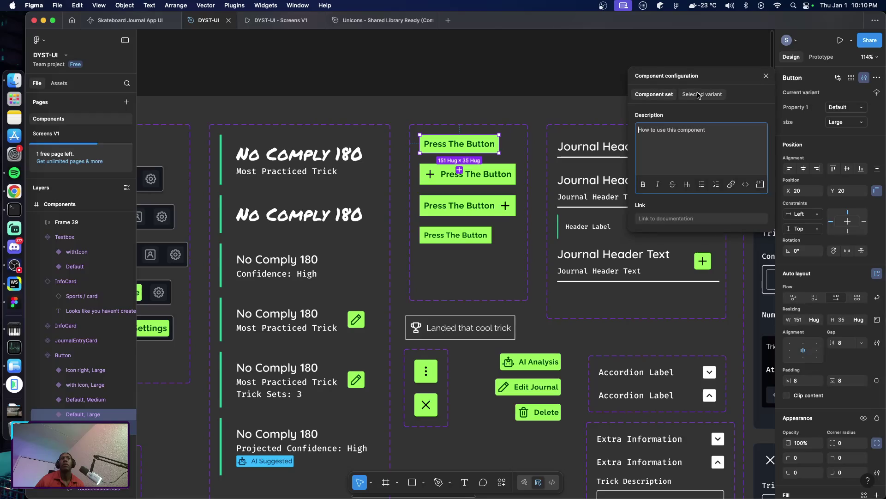
left_click(766, 76)
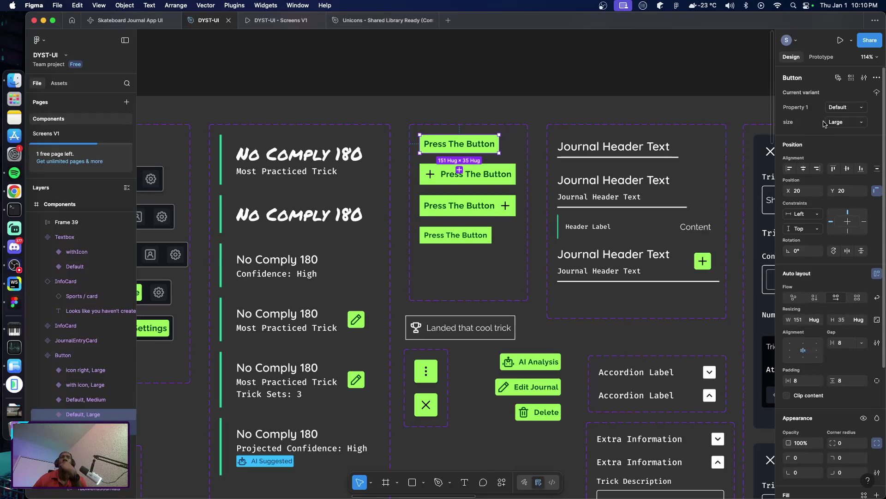
left_click(879, 78)
left_click(878, 78)
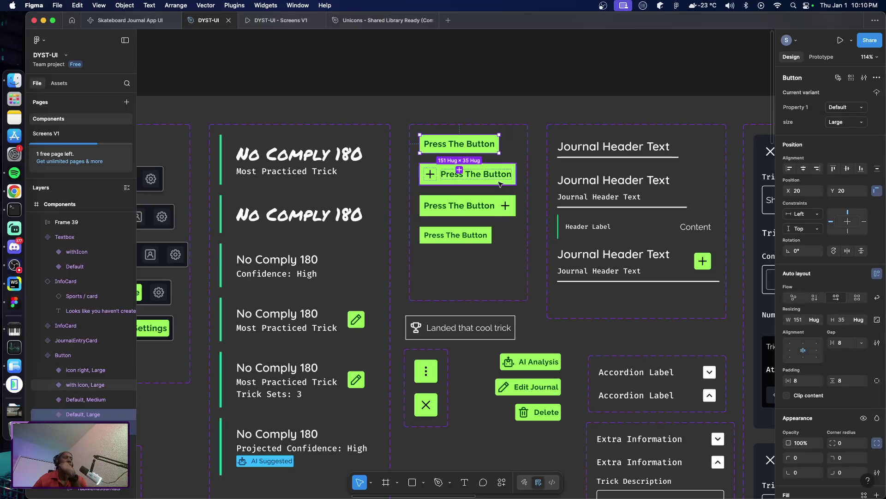
Review the variants in Layers, then add a fifth Default, Large variant to the Button set
left_click(77, 399)
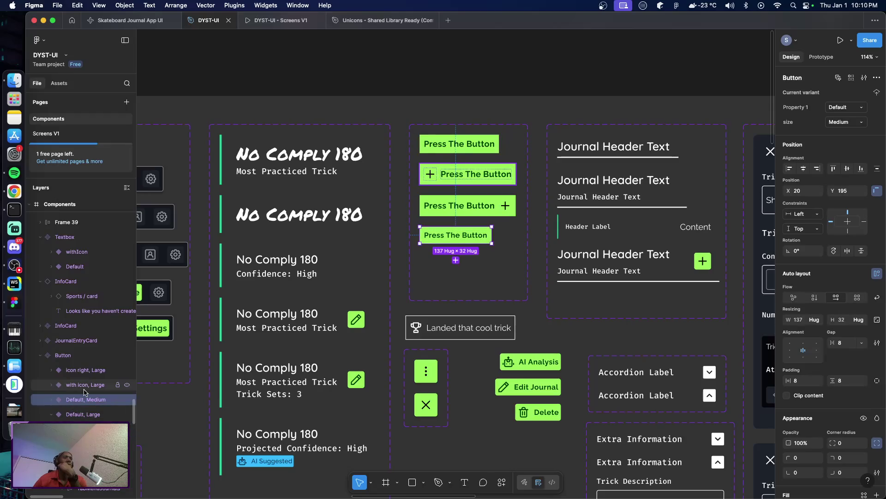
left_click(84, 385)
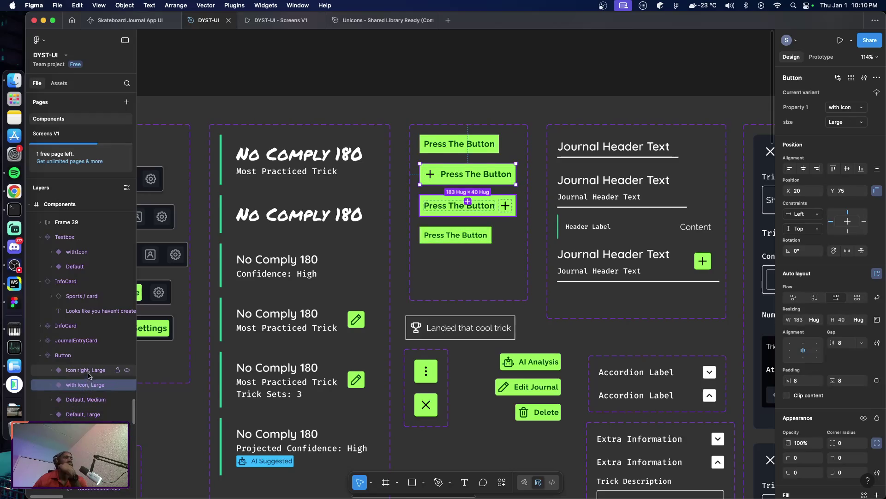
left_click(66, 359)
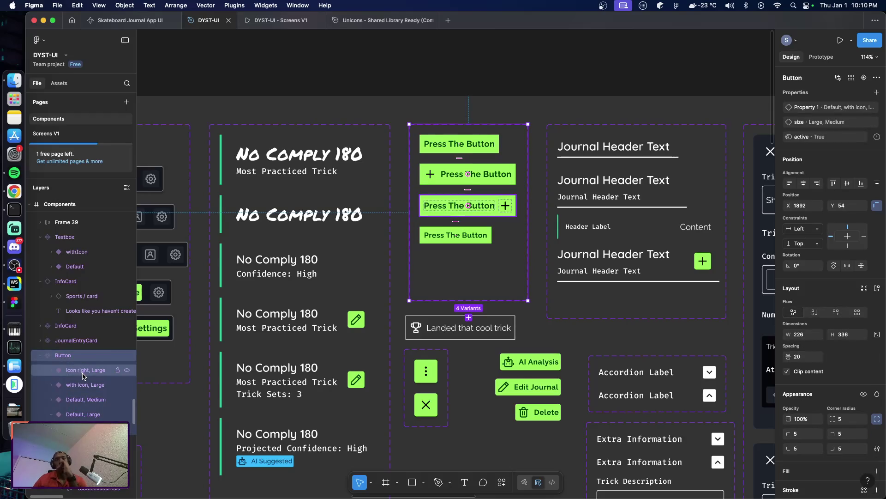
left_click(83, 371)
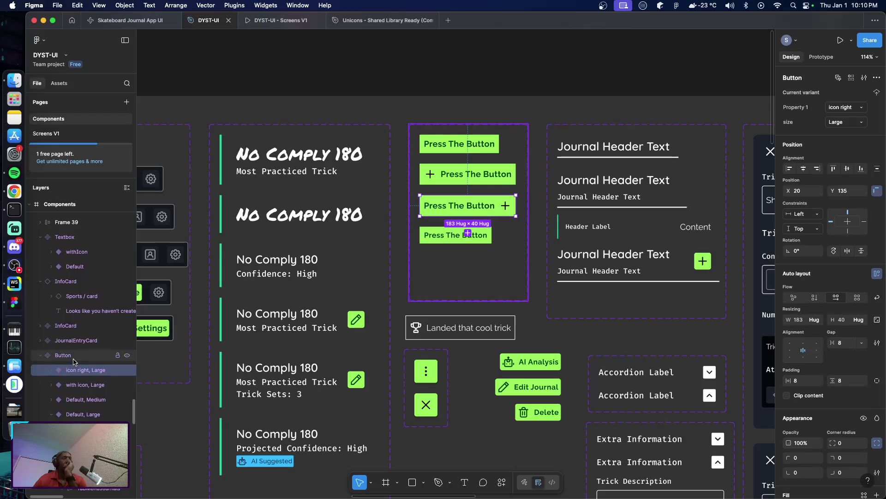
left_click(73, 358)
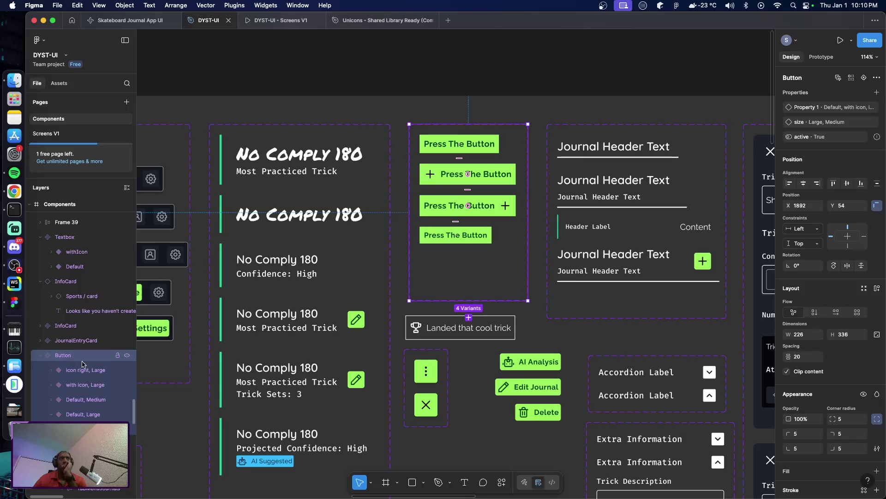
left_click(468, 317)
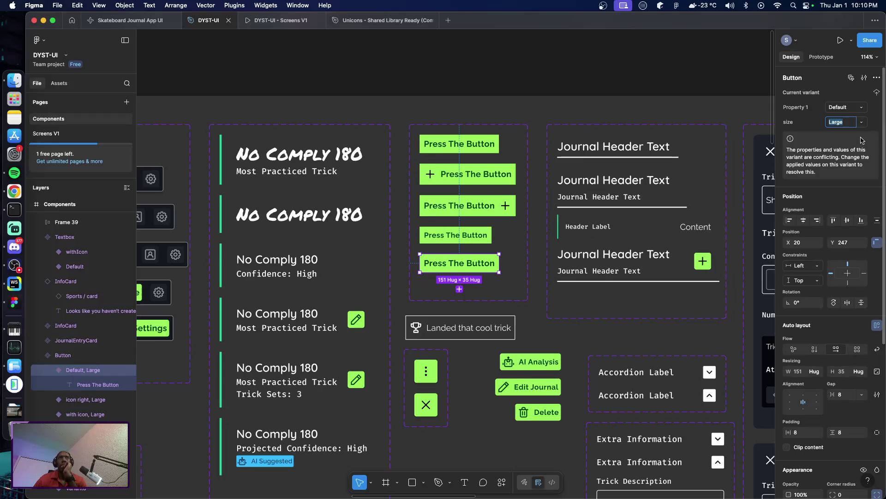
Review the 'active' property settings, then select the bottom Default, Large variant's Property 1 values
left_click(864, 78)
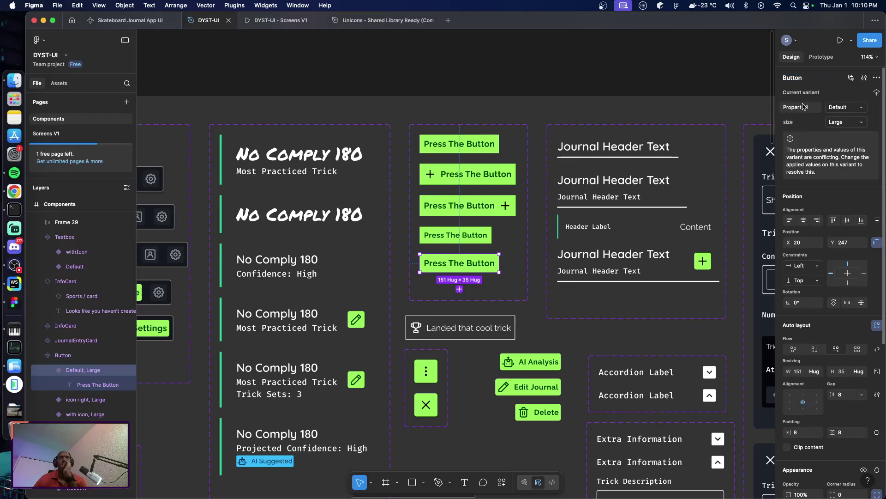
left_click(876, 94)
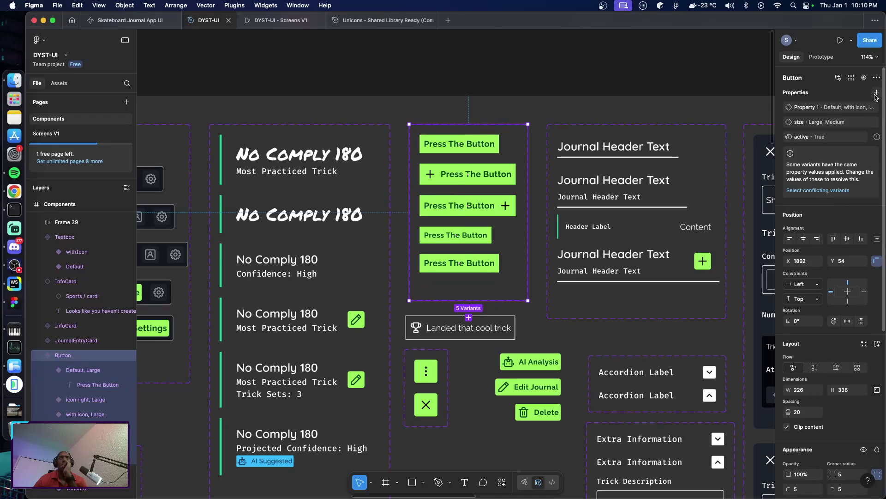
double_click(820, 137)
key("Return")
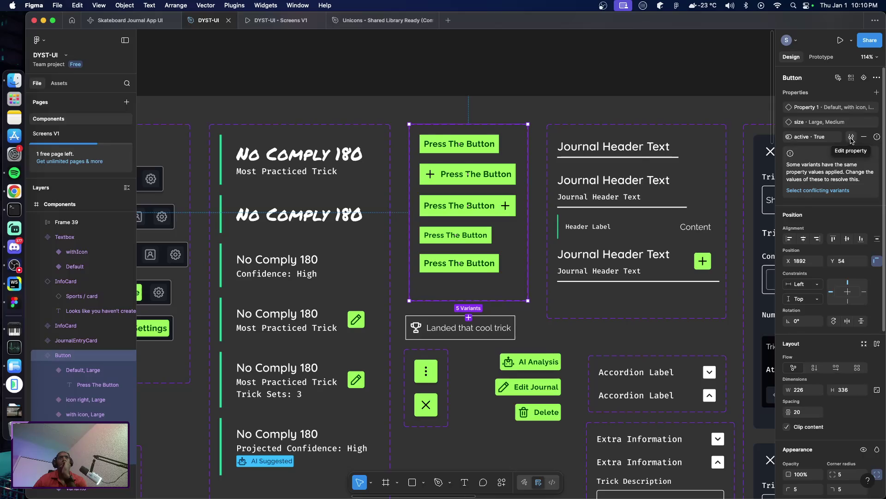
left_click(853, 140)
key("Escape")
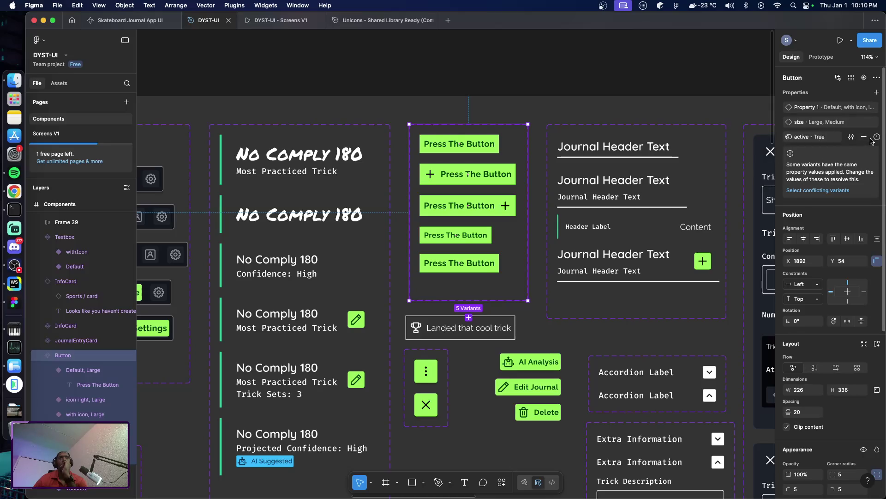
left_click(471, 272)
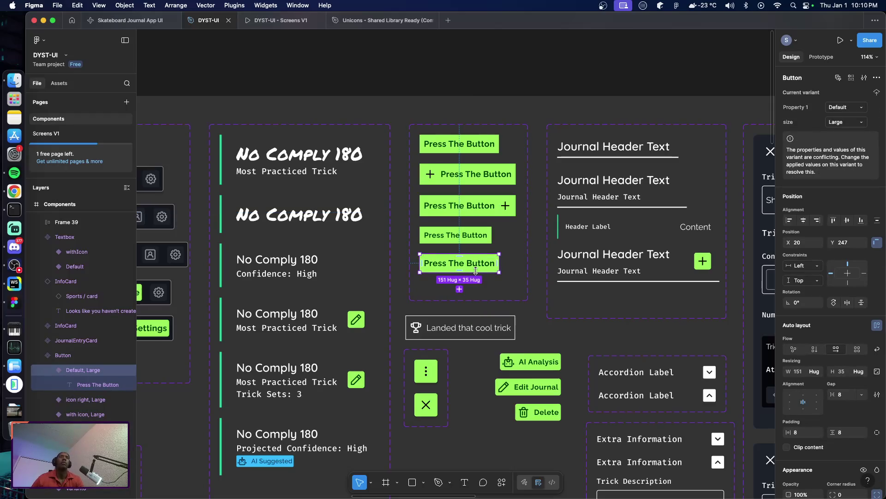
left_click(861, 108)
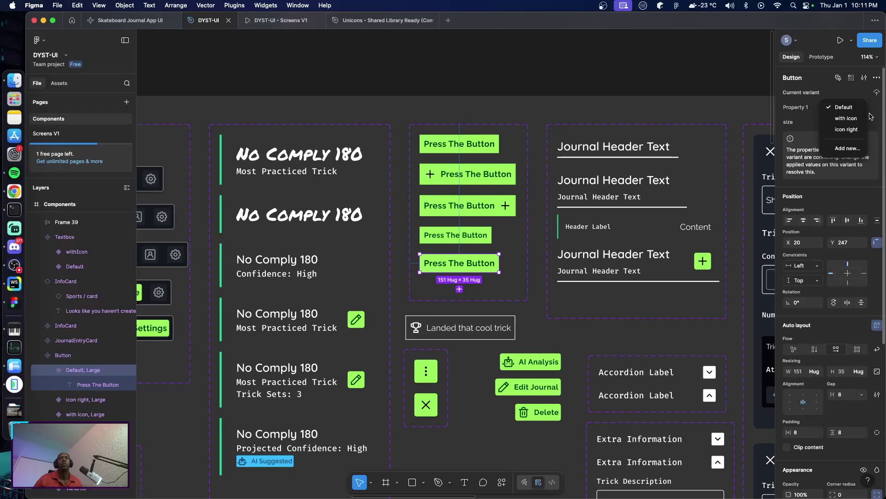
Add 'Inactive' as a new Property 1 value, making the bottom variant Inactive, Large
left_click(843, 148)
left_click(801, 122)
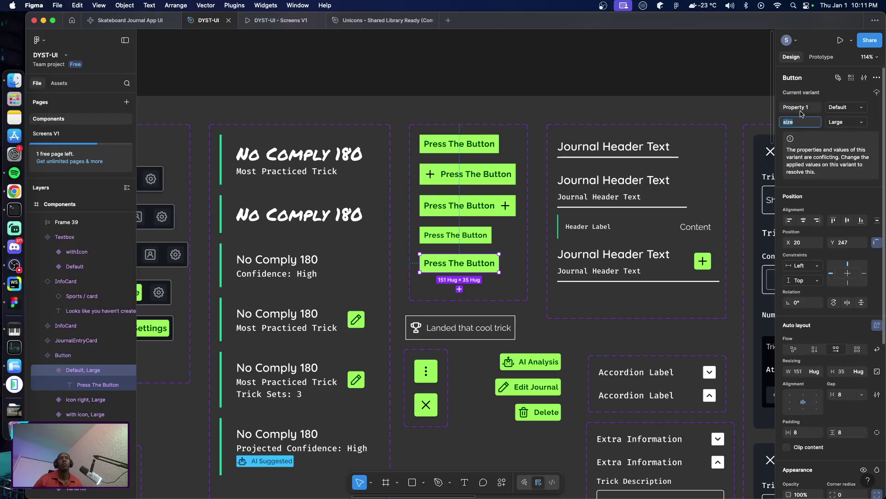
key("Return")
left_click(840, 107)
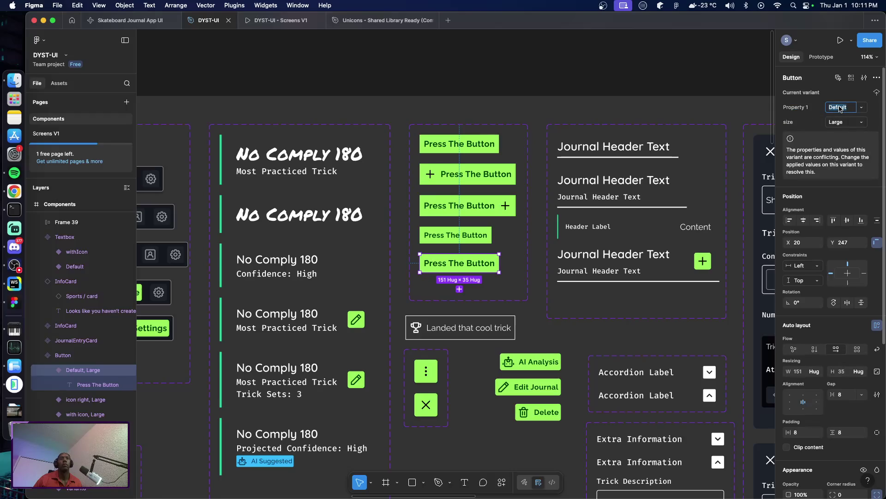
left_click(862, 110)
left_click(848, 151)
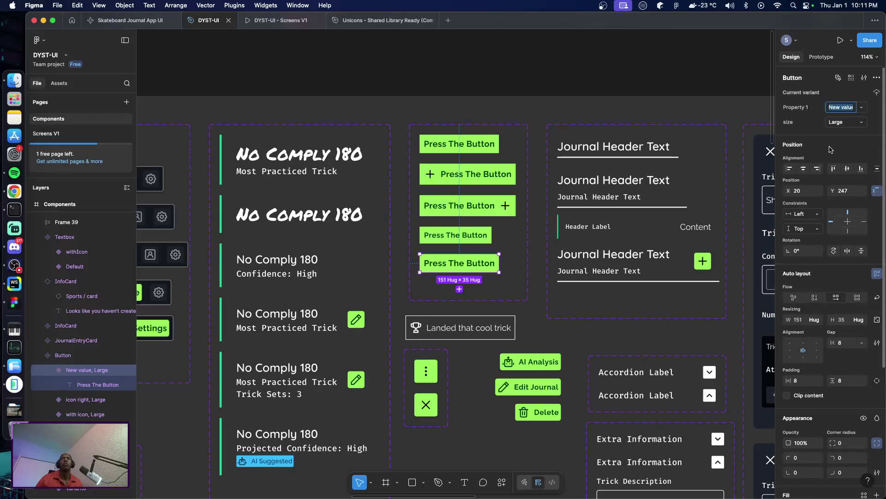
key("BackSpace")
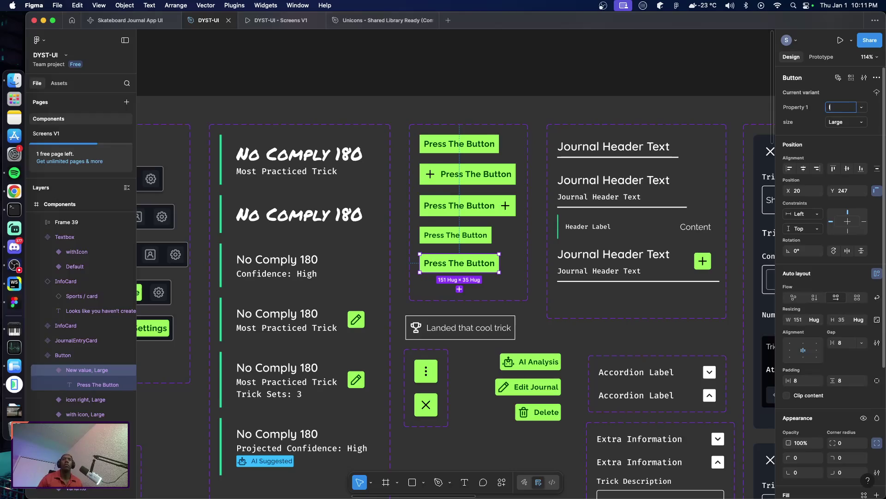
type("Inactive")
key("Return")
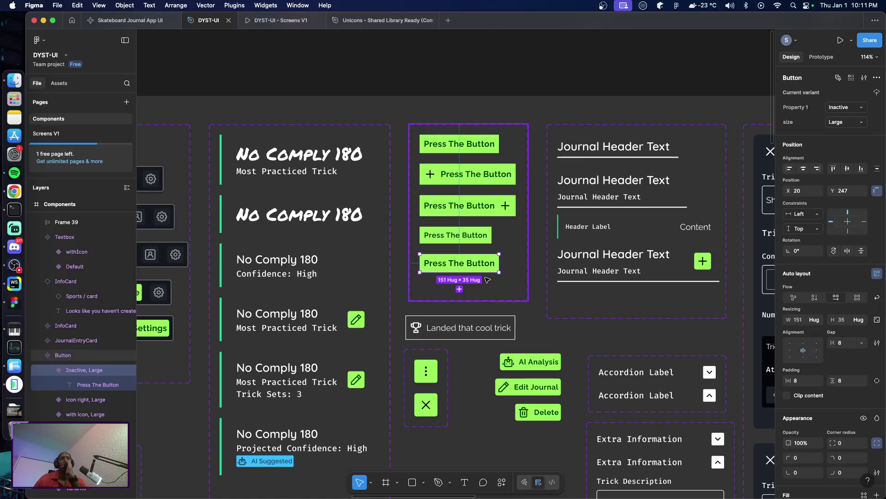
Replace the button's Primary-BG background with the Menu/Inactive colour style
scroll(827, 276, "down", 5)
left_click(820, 411)
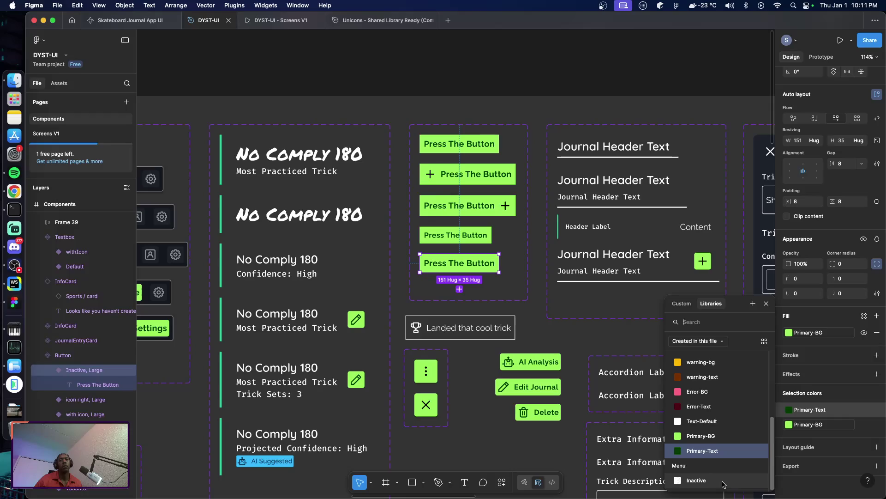
left_click(816, 427)
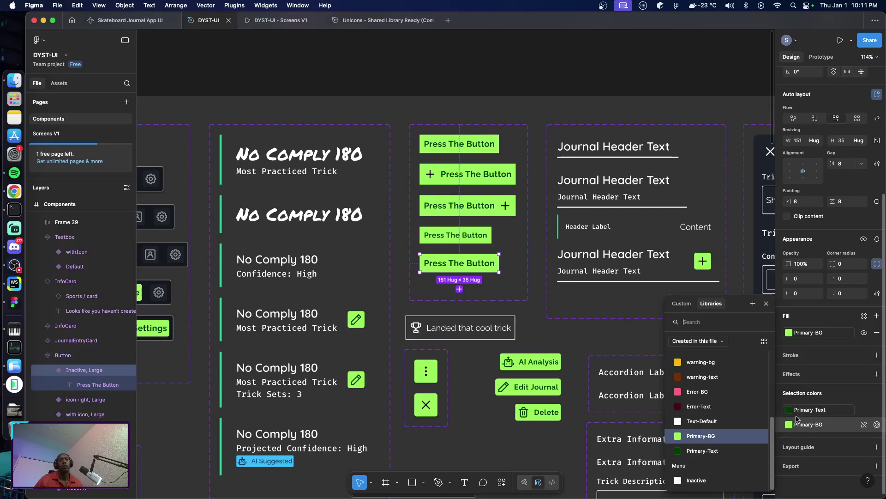
left_click(700, 480)
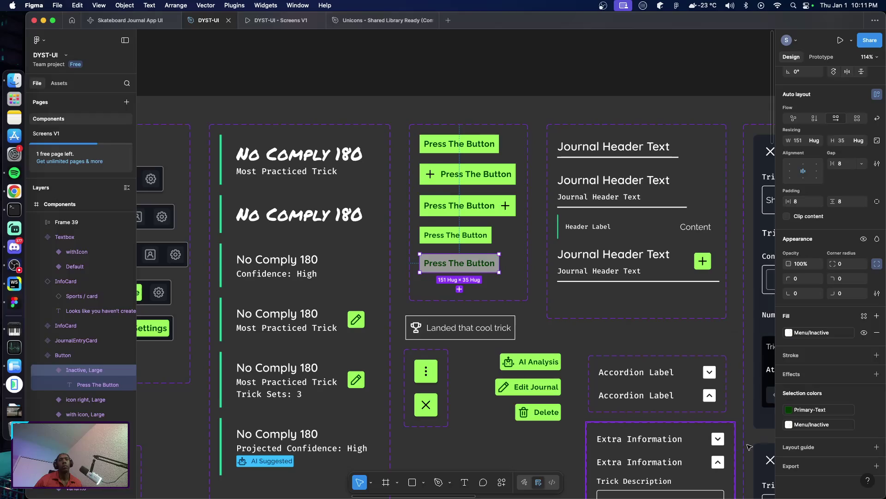
Switch the label colour from Primary-Text to Base-100
left_click(789, 410)
scroll(716, 384, "up", 5)
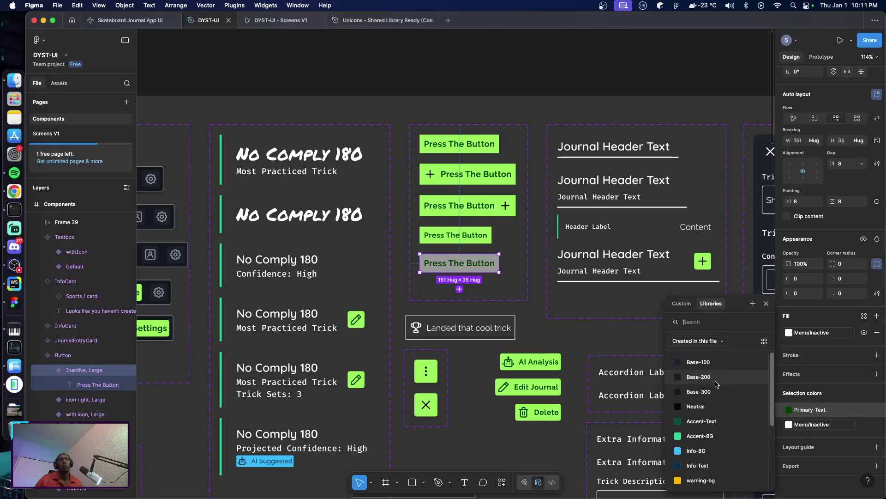
scroll(716, 411, "down", 4)
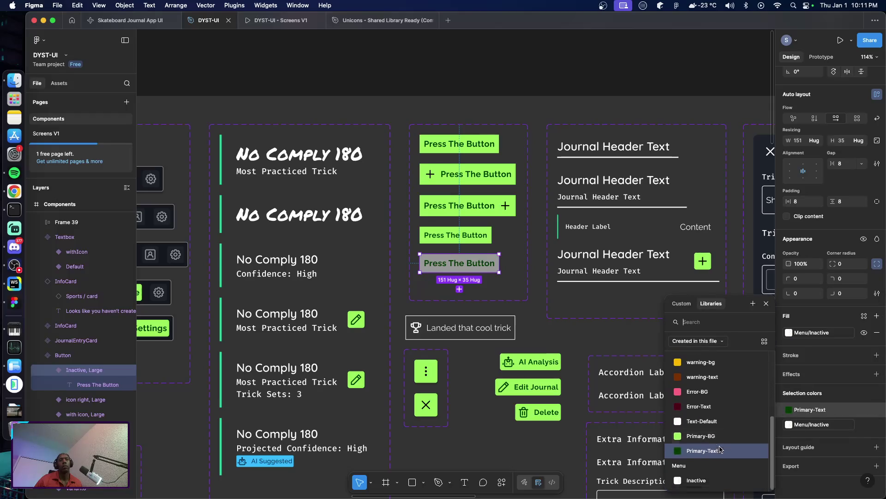
scroll(720, 415, "up", 4)
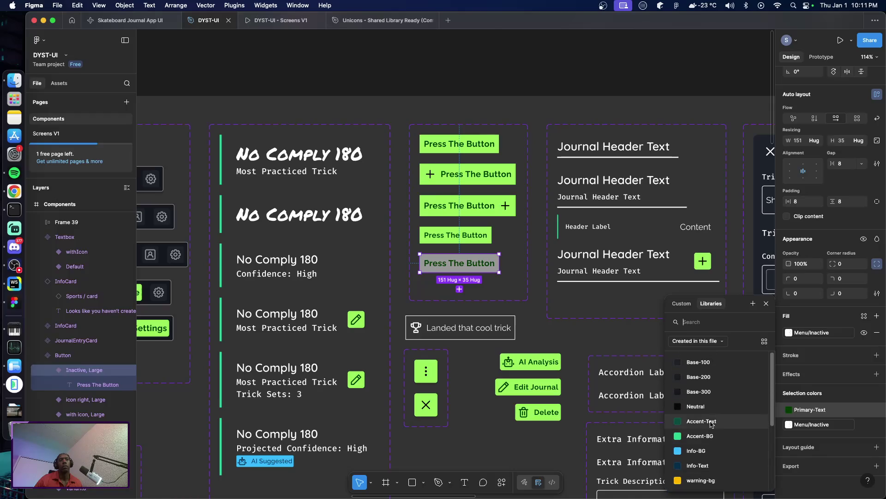
left_click(709, 364)
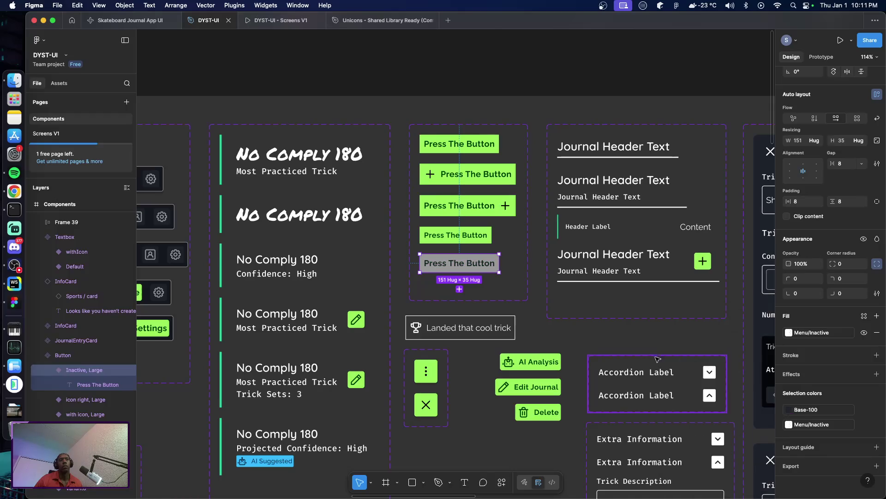
mouse_move(799, 428)
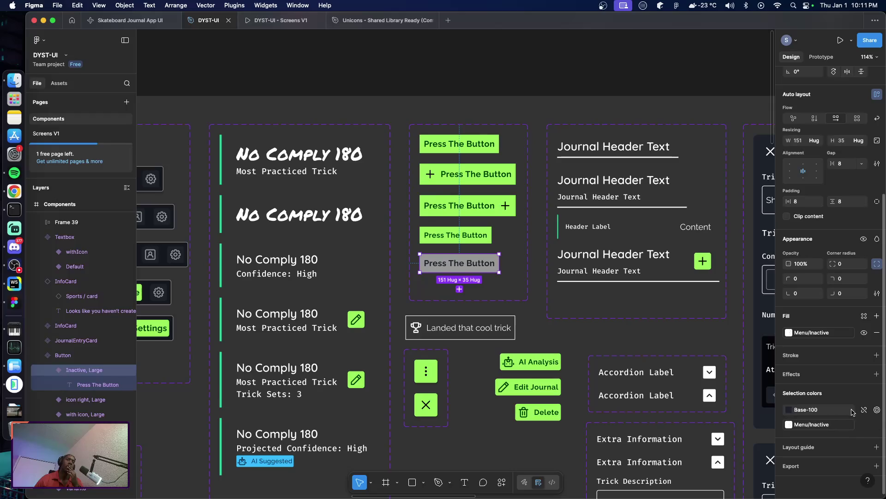
left_click(836, 427)
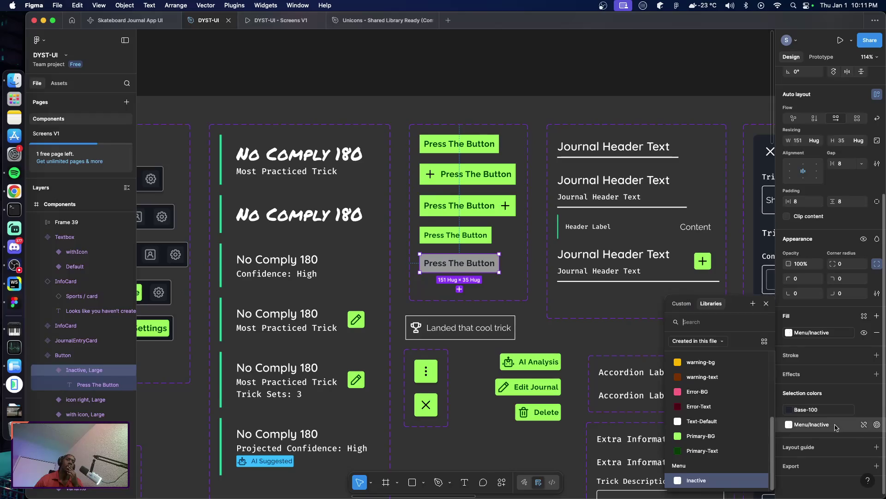
Detach the Inactive button's Menu/Inactive background and make it plain grey CCCCCC at 50% opacity
left_click(864, 425)
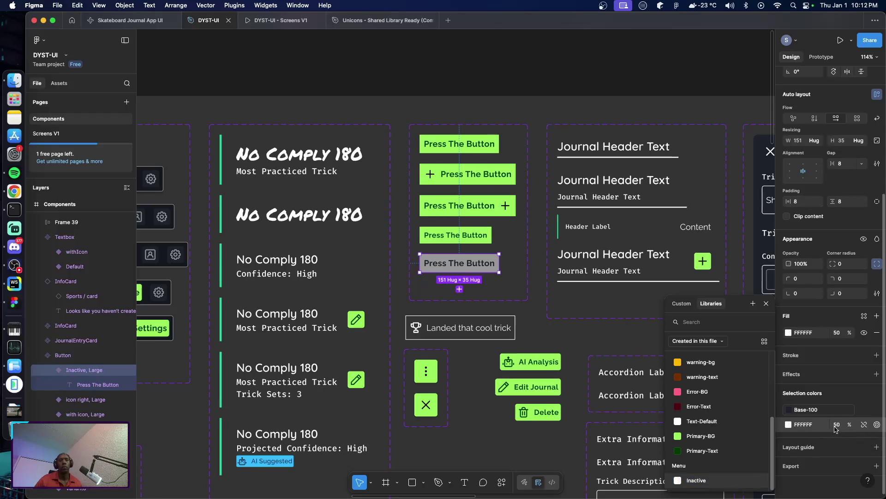
key("Escape")
left_click(789, 424)
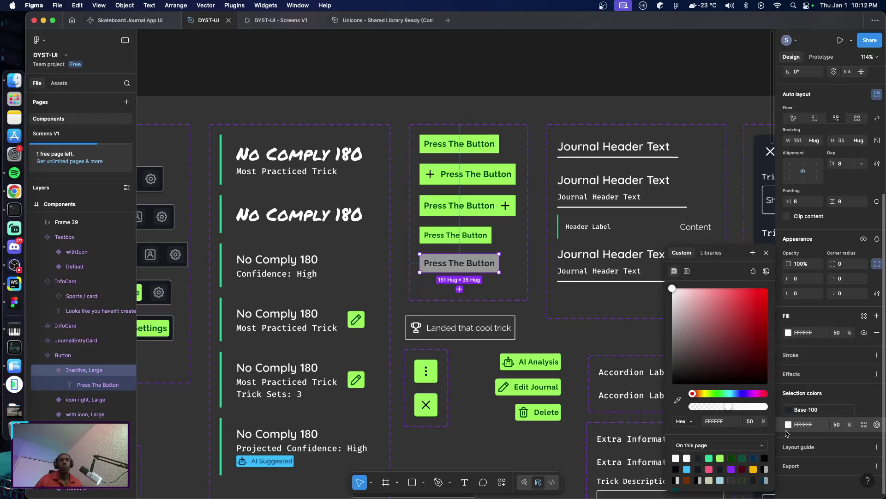
left_click_drag(683, 344, 641, 330)
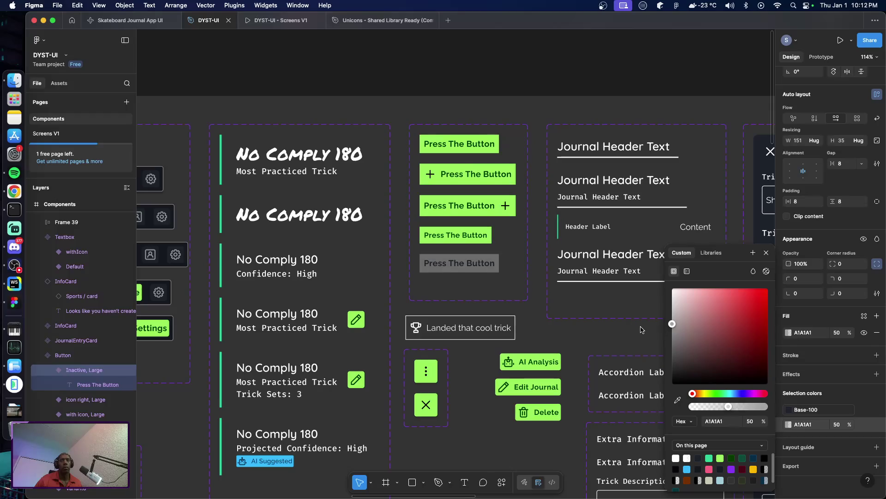
left_click(720, 421)
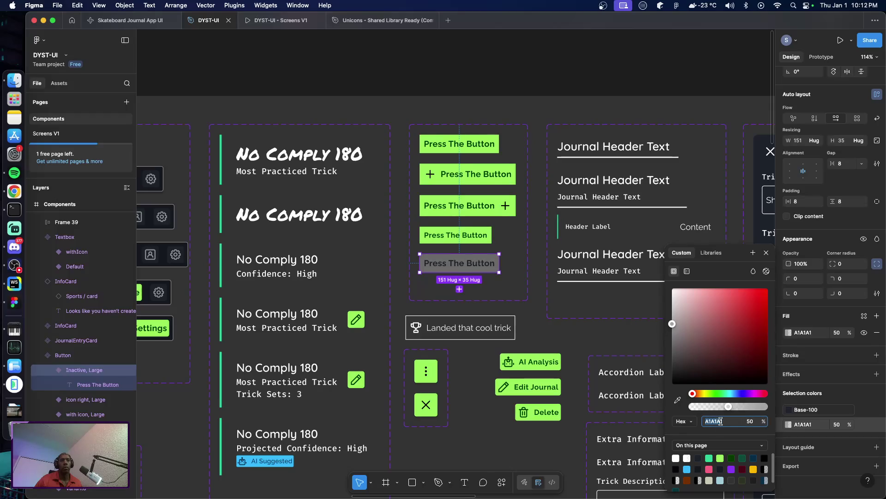
type("ccc")
key("Return")
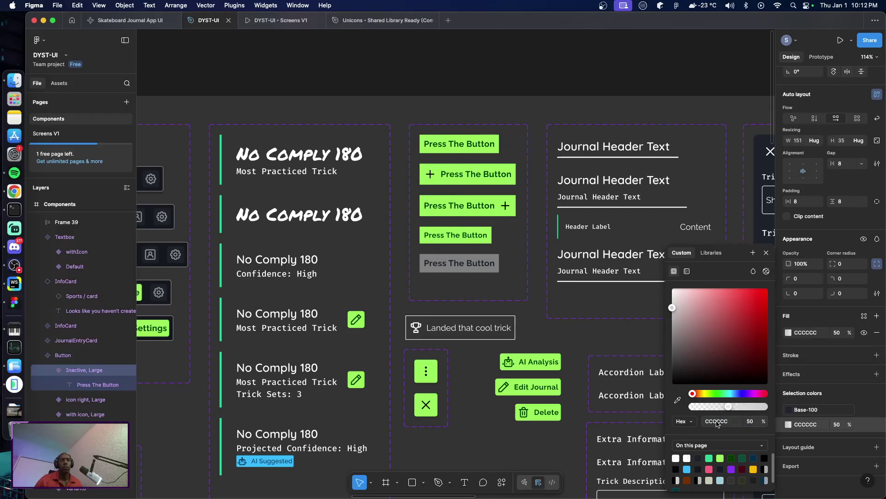
left_click(544, 329)
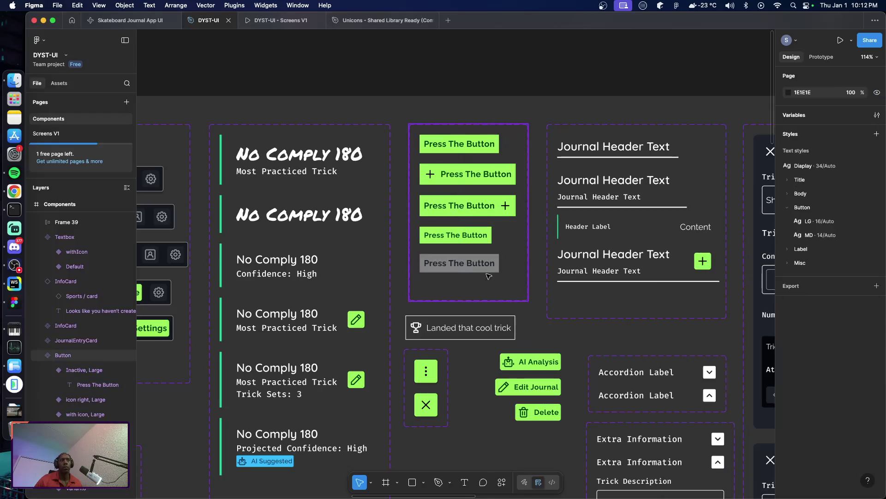
Apply the Menu/Inactive colour style to the Inactive button's Press The Button label
left_click(459, 270)
left_click(459, 268)
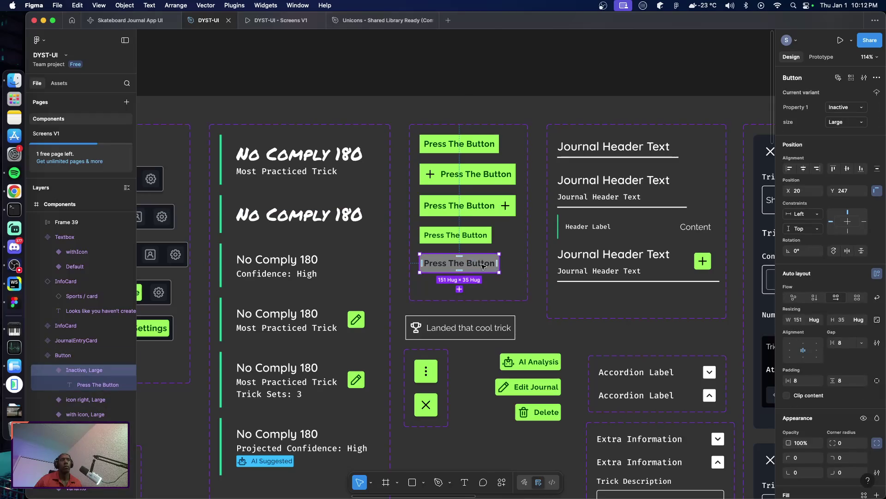
left_click(459, 264)
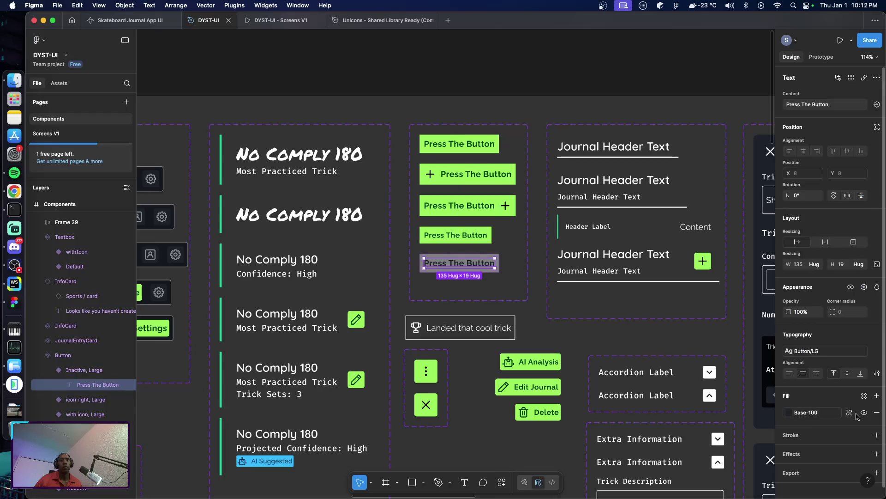
left_click(806, 413)
scroll(710, 443, "down", 5)
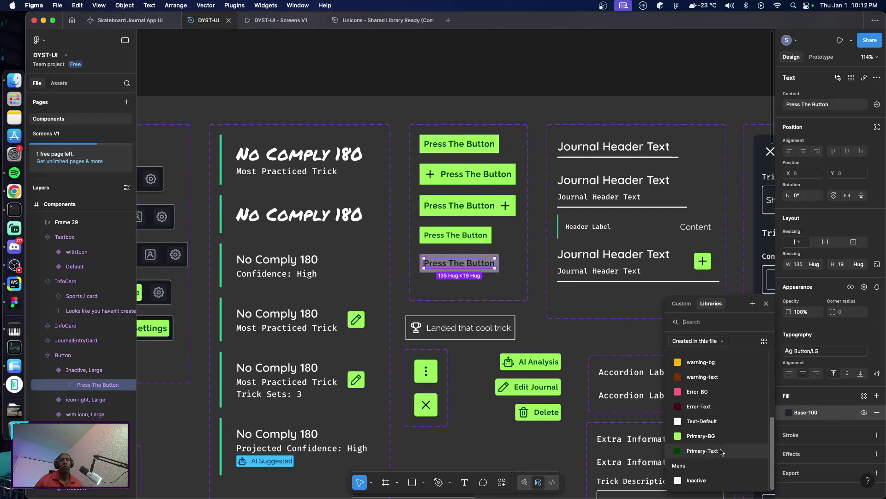
left_click(709, 480)
left_click(559, 332)
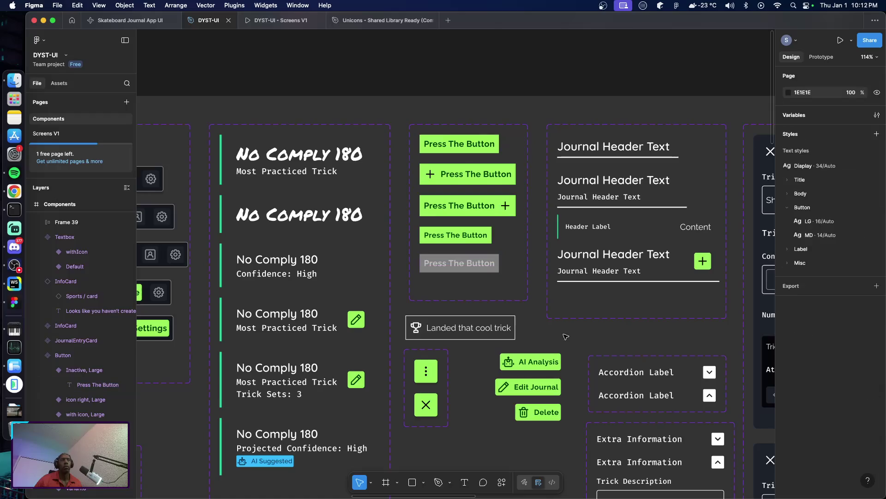
Switch the Inactive variant's size to Medium and back to Large
left_click(473, 268)
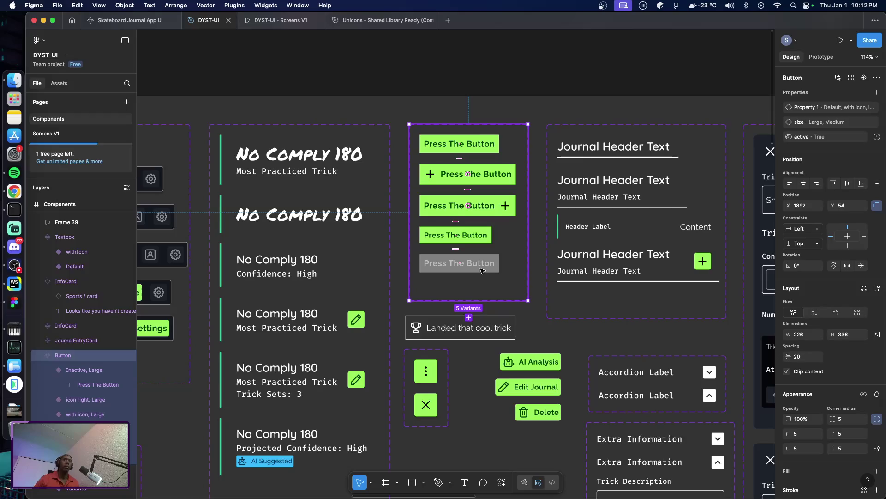
left_click(480, 269)
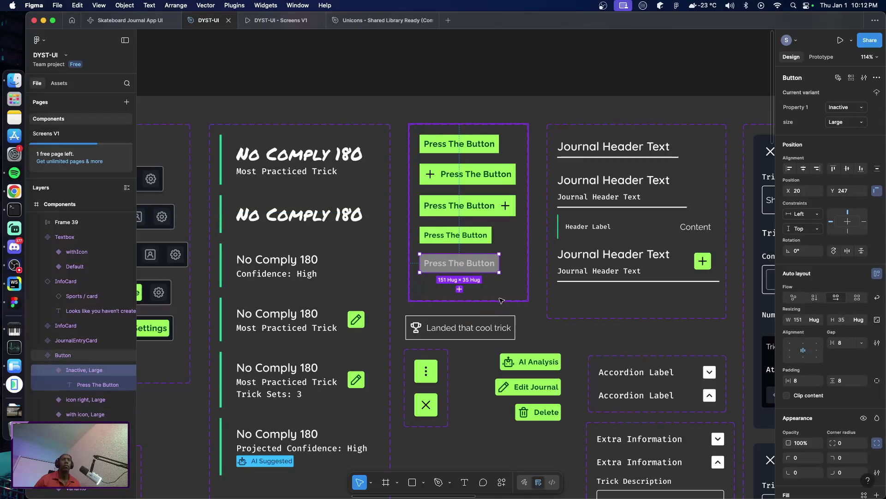
left_click(860, 122)
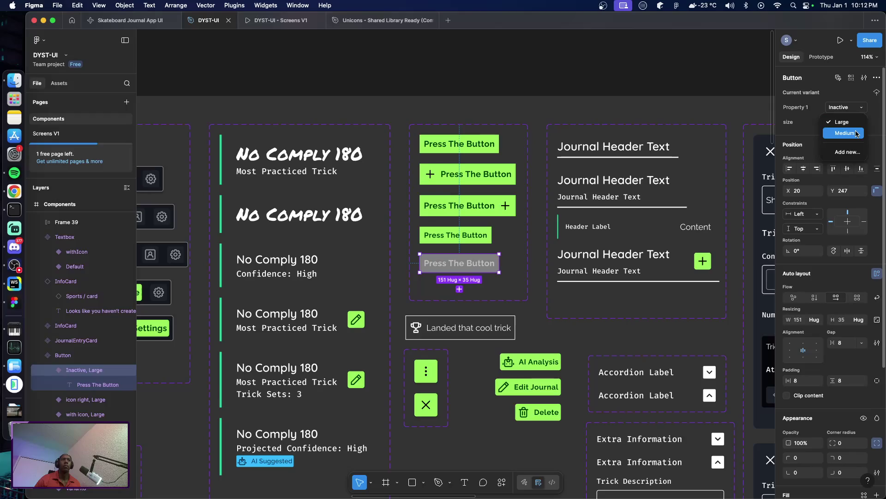
left_click(856, 134)
left_click(847, 122)
left_click(829, 113)
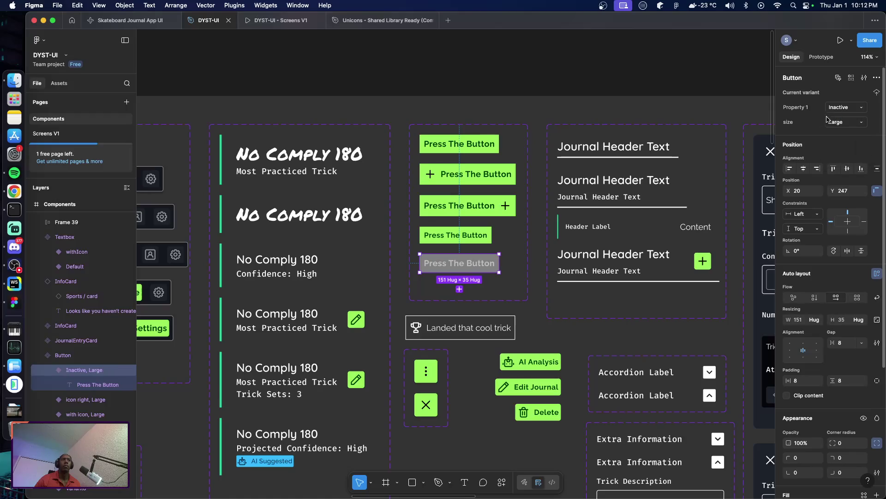
key("Escape")
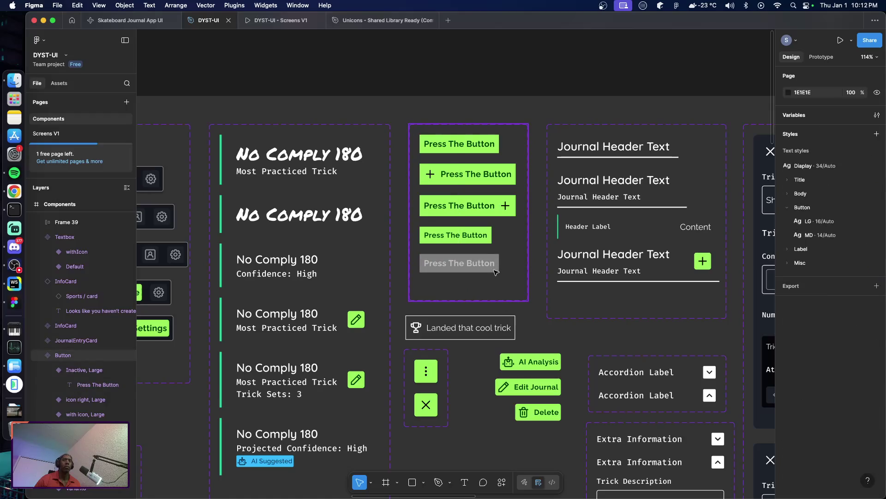
Switch the subscription card's Dismiss button to the Inactive variant
scroll(530, 315, "right", 10)
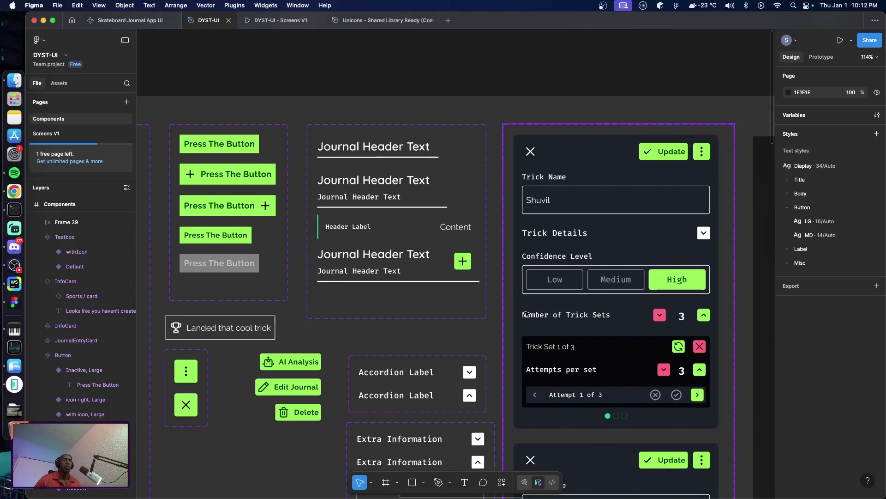
scroll(530, 314, "down", 5)
scroll(527, 314, "right", 3)
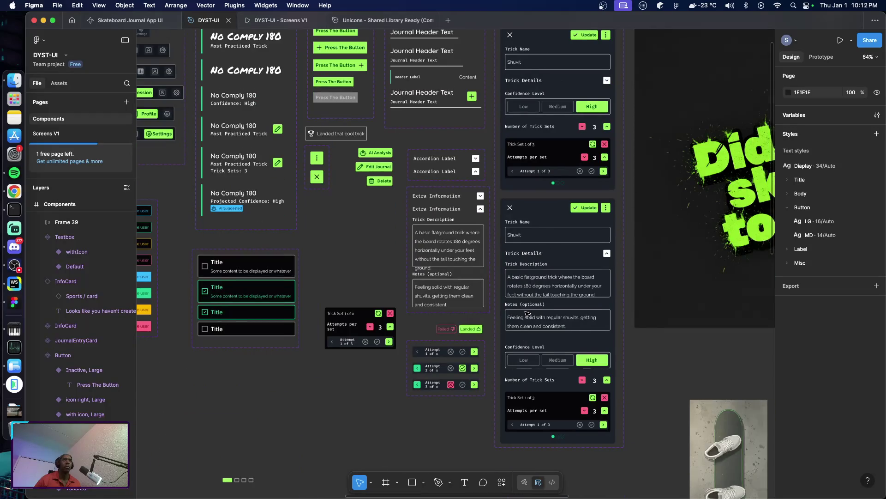
scroll(527, 314, "right", 7)
scroll(527, 314, "right", 6)
scroll(527, 314, "right", 7)
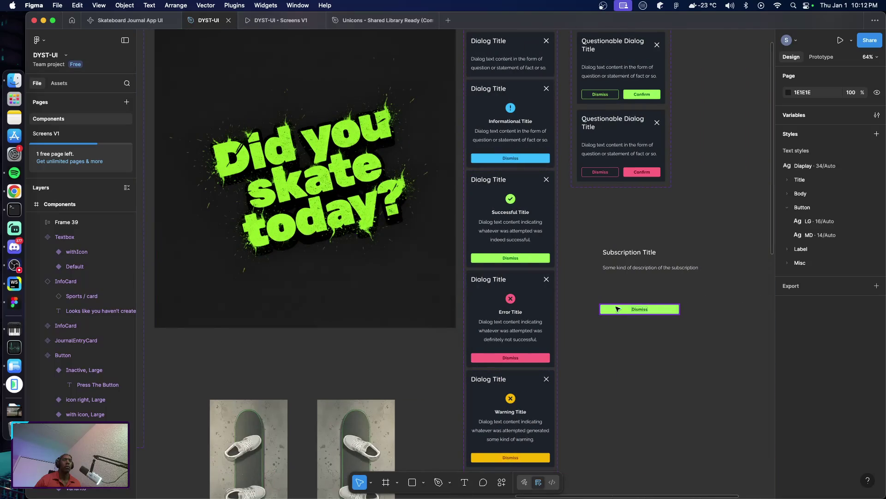
left_click(618, 309)
left_click(854, 109)
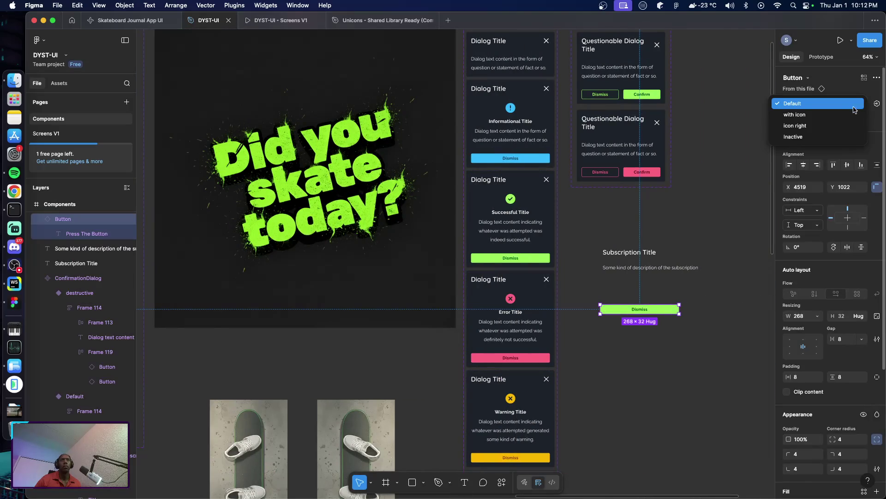
left_click(821, 137)
Widen the grey button to 343 px and relabel it 'Choose this plan'
left_click(657, 309)
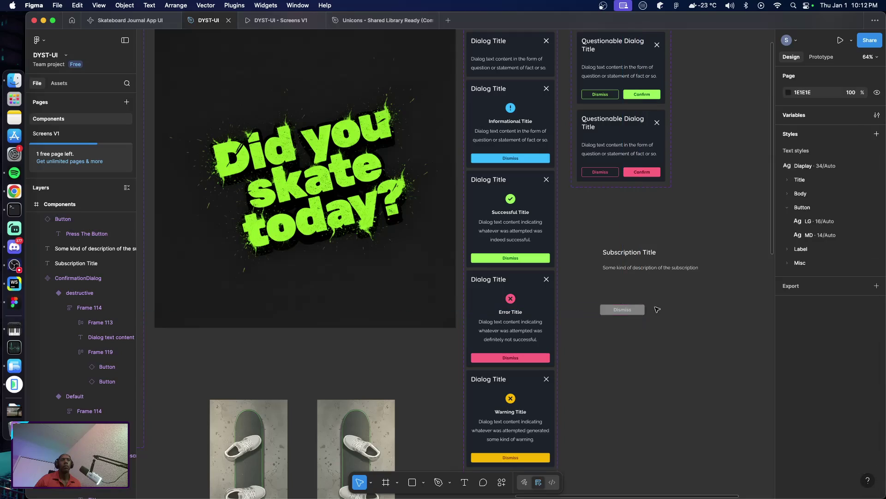
left_click(633, 309)
left_click_drag(645, 309, 701, 313)
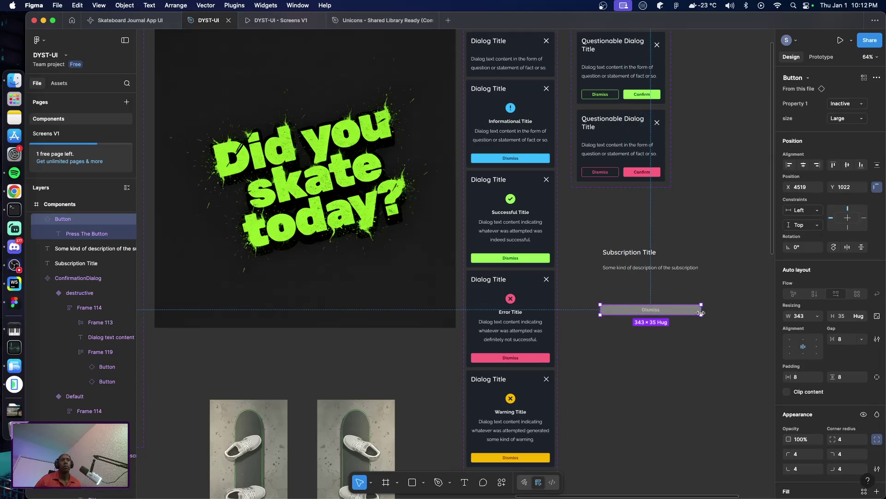
double_click(649, 310)
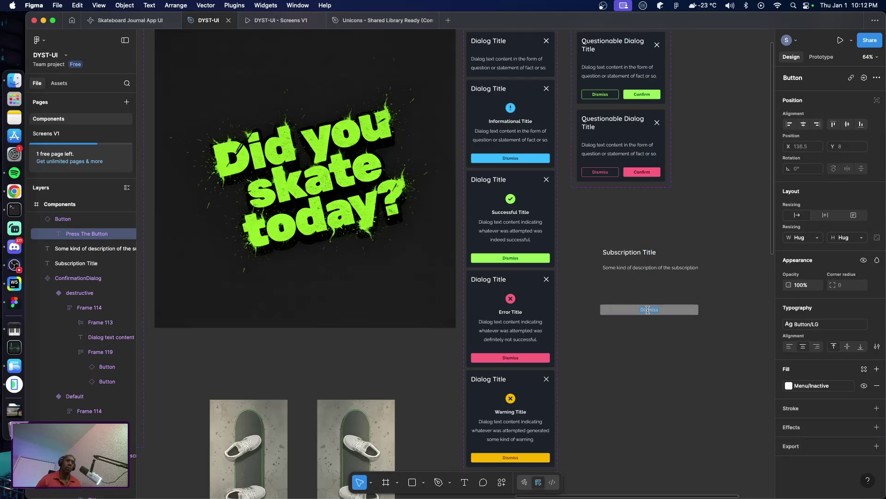
type("Choose")
type(" this plan")
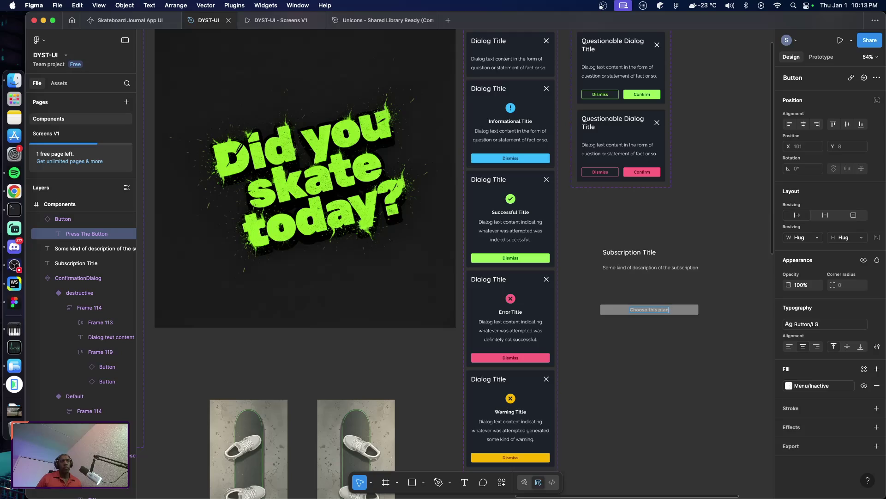
scroll(657, 321, "up", 5)
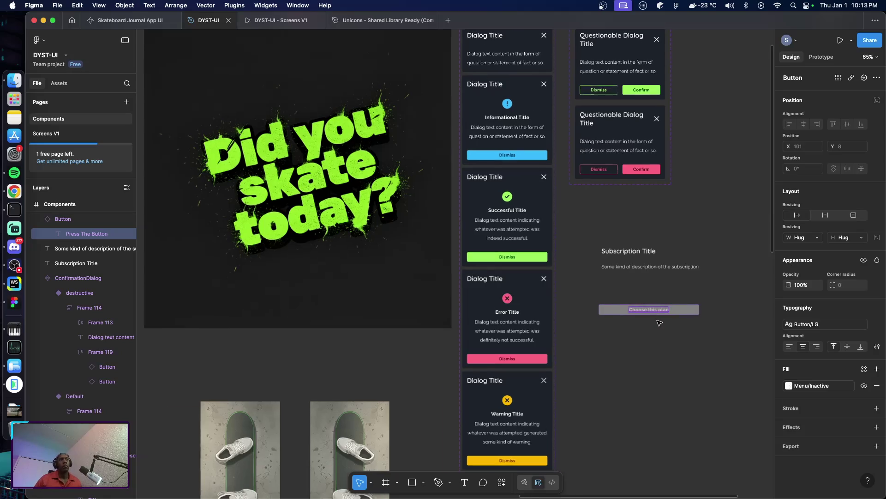
left_click(659, 322)
scroll(535, 253, "right", 3)
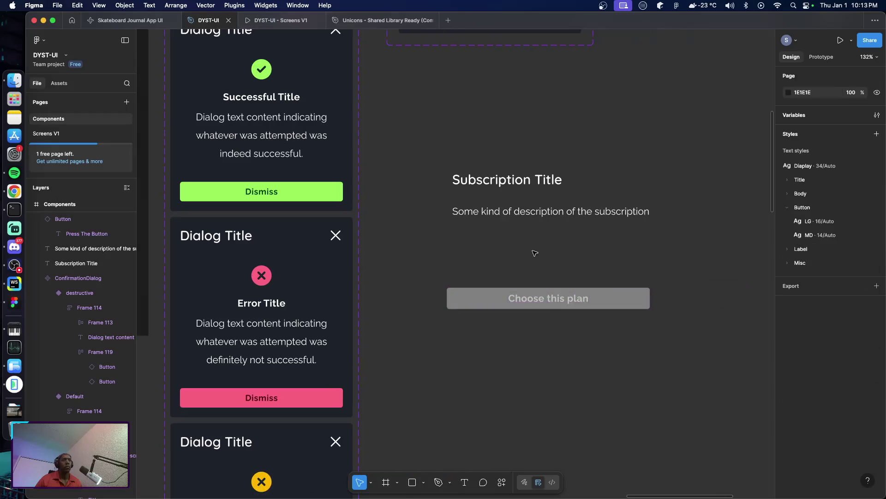
Add a text line reading 'Included in this plan' below the description
key("t")
left_click(456, 234)
type("INclu")
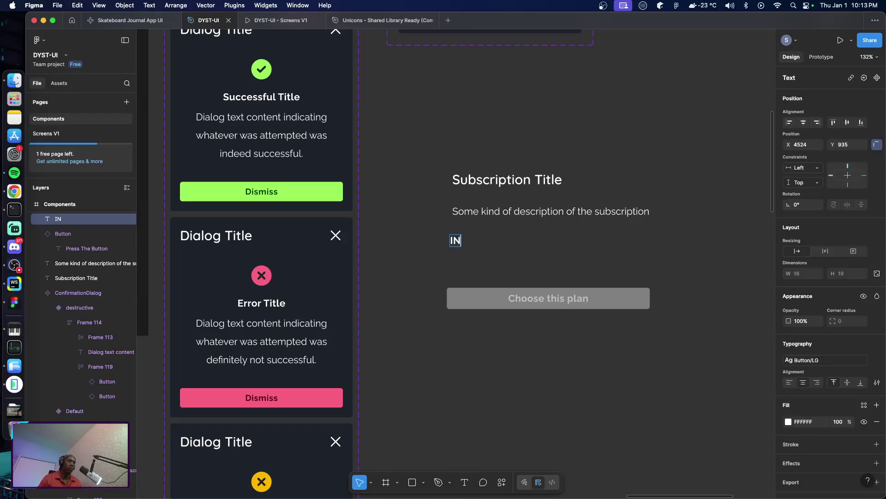
key("BackSpace")
key("BackSpace")
key("BackSpace")
key("BackSpace")
key("BackSpace")
type("Included")
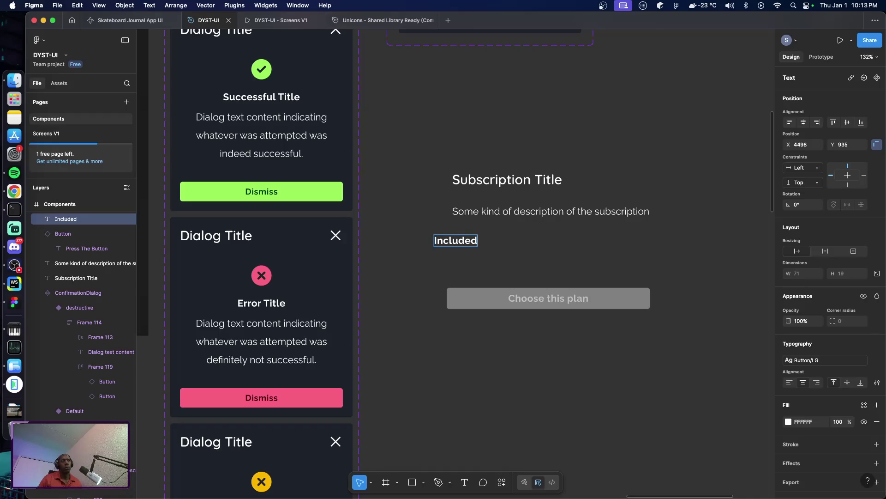
type(" in this")
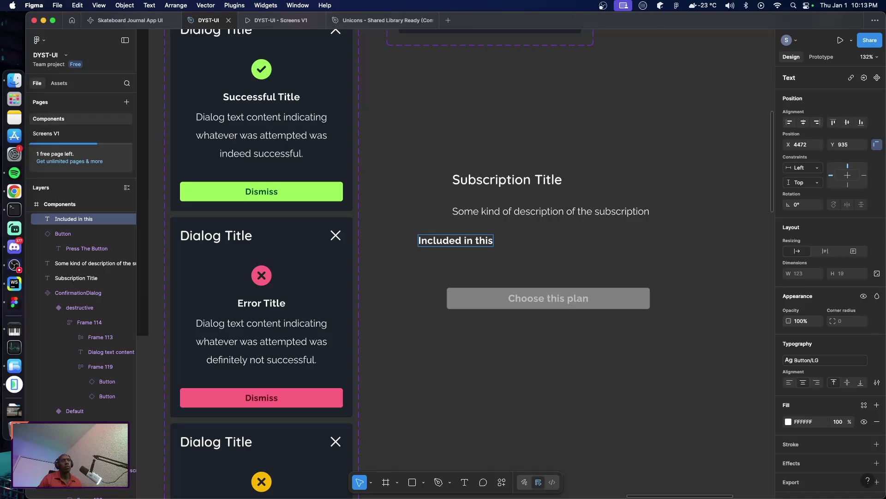
type(" plan")
key("Escape")
Align the heading to the card's left edge, style it Title/H3, and nudge the button lower
left_click_drag(476, 245, 510, 241)
left_click(800, 360)
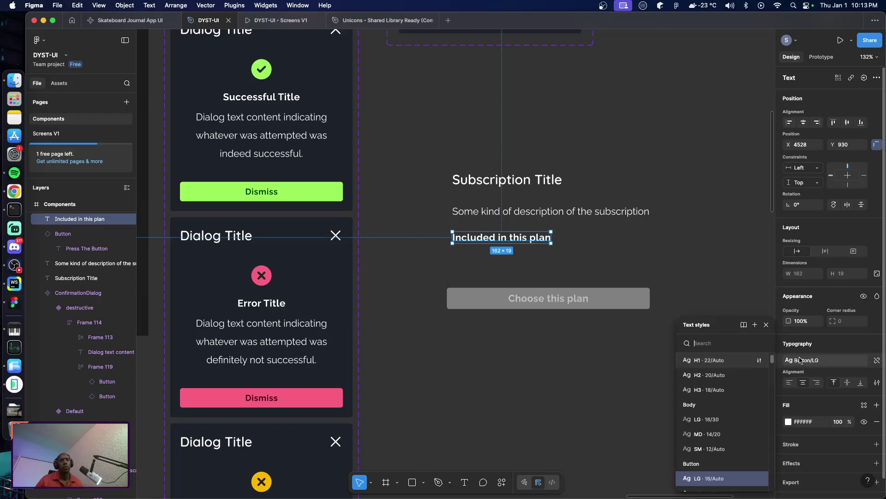
scroll(709, 400, "up", 1)
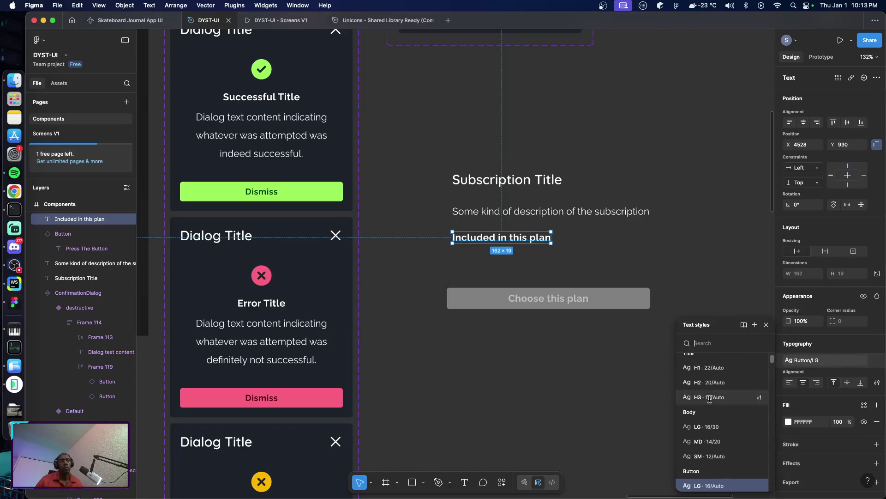
left_click(710, 398)
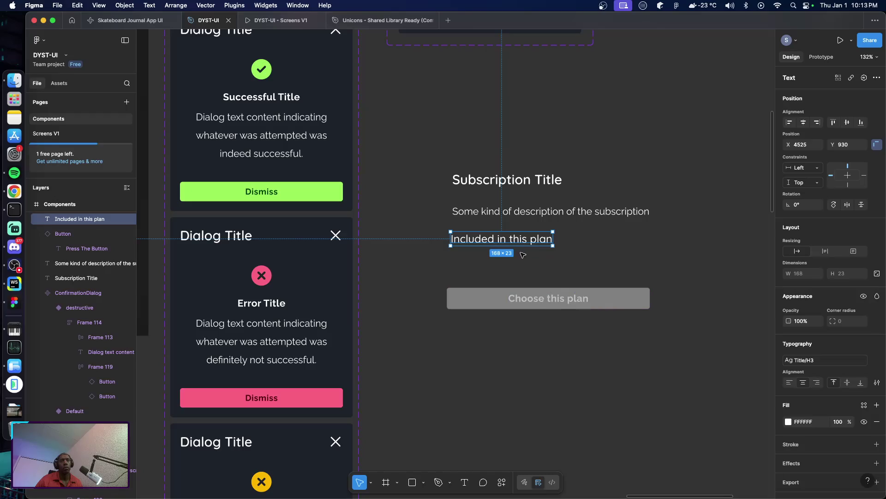
left_click(491, 305)
key("shift+Down")
key("shift+Down")
key("shift+Down")
key("shift+Down")
key("shift+Down")
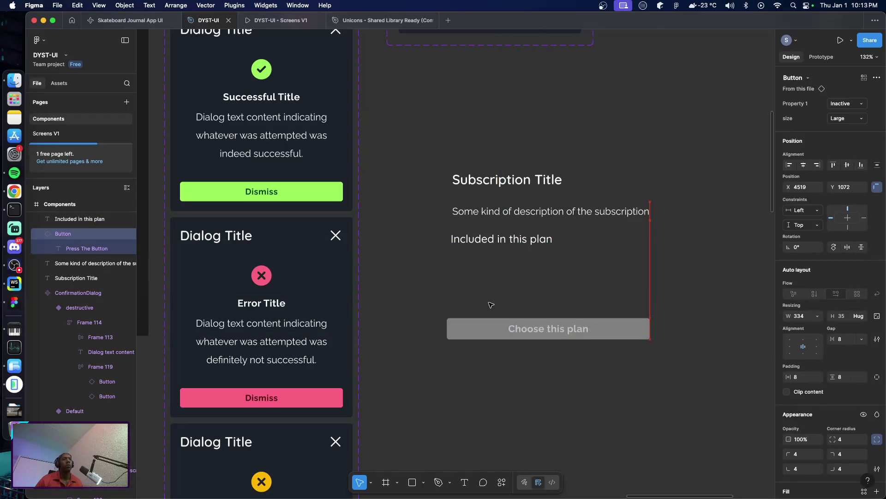
left_click(475, 283)
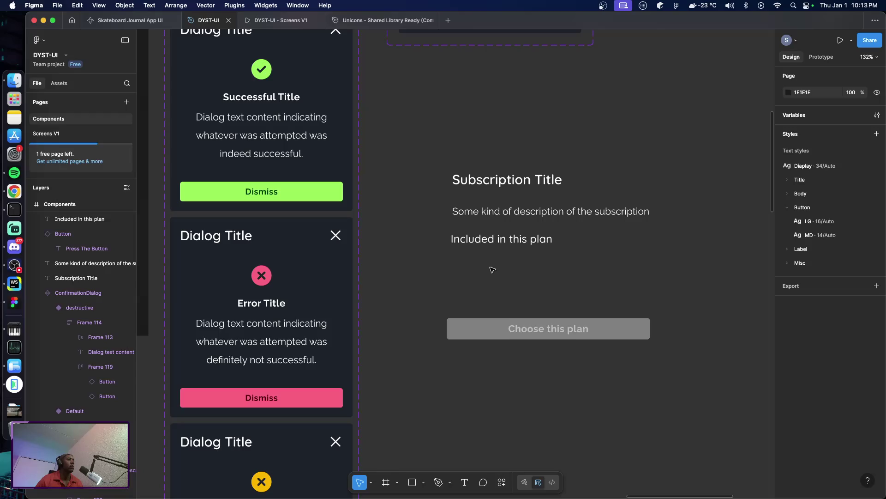
Paste a copy of the success dialog's check-circle icon under 'Included in this plan', resized to 24 px
left_click(263, 77)
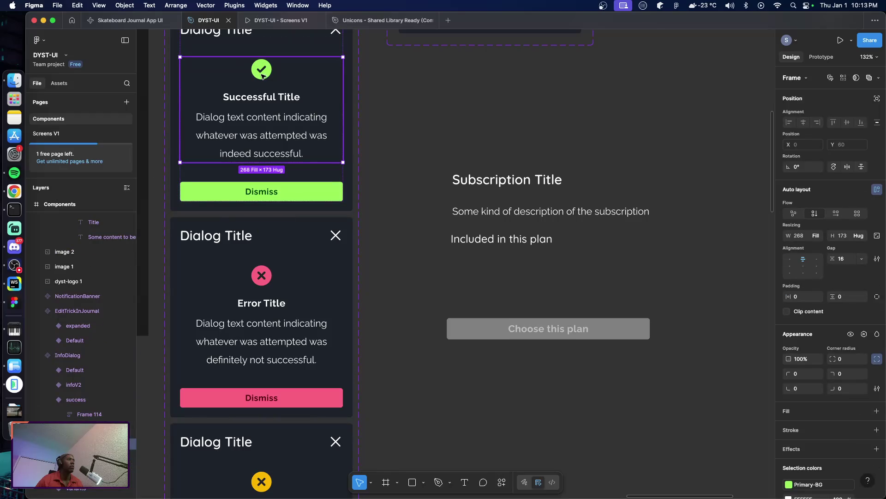
double_click(264, 77)
left_click(268, 77)
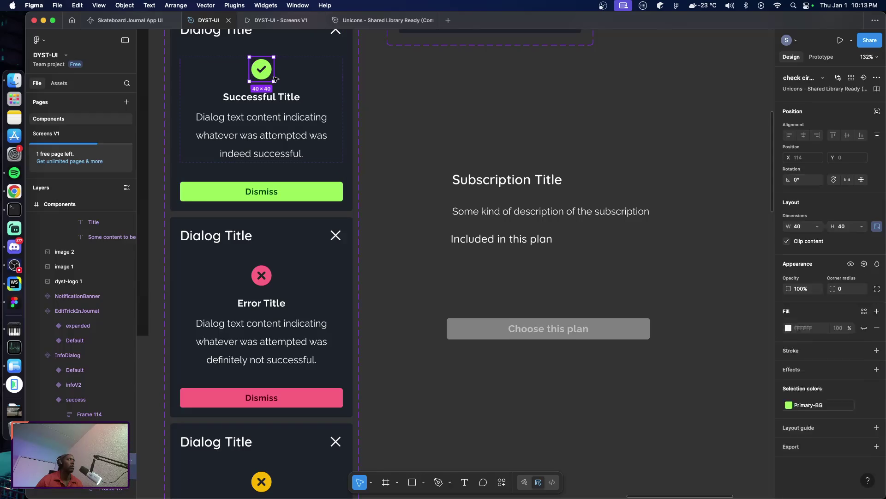
right_click(462, 273)
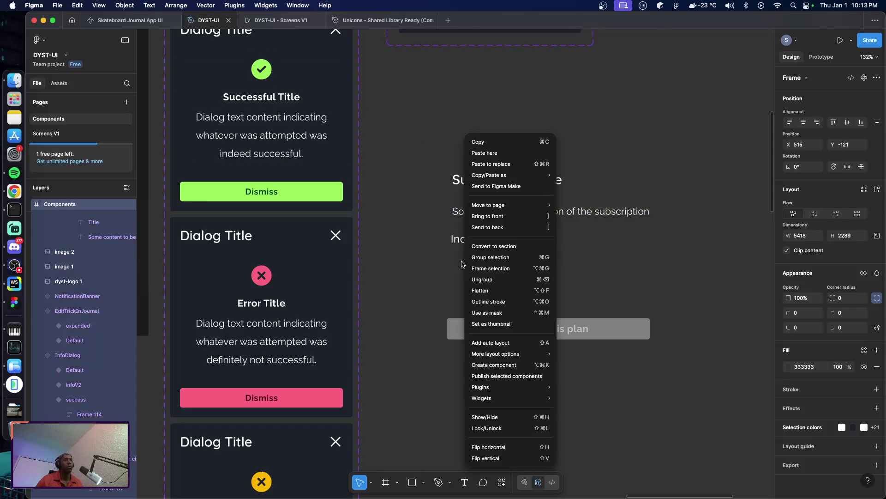
key("Escape")
key("ctrl+v")
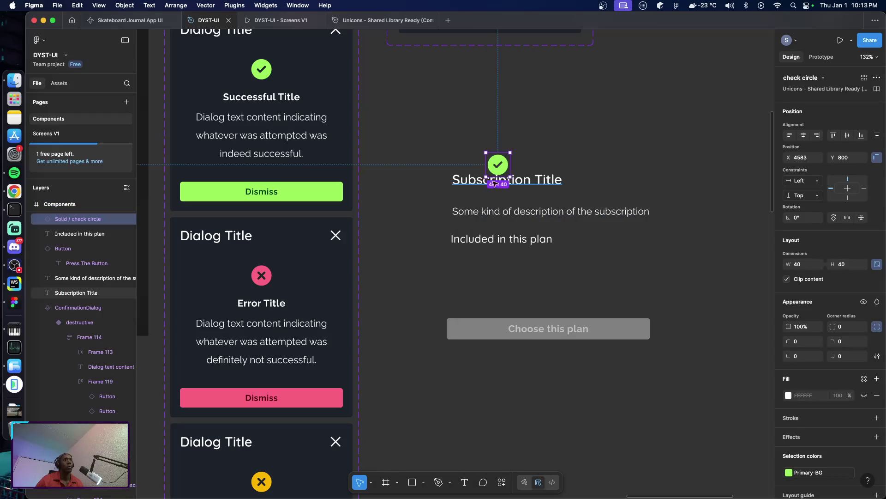
left_click_drag(498, 169, 469, 277)
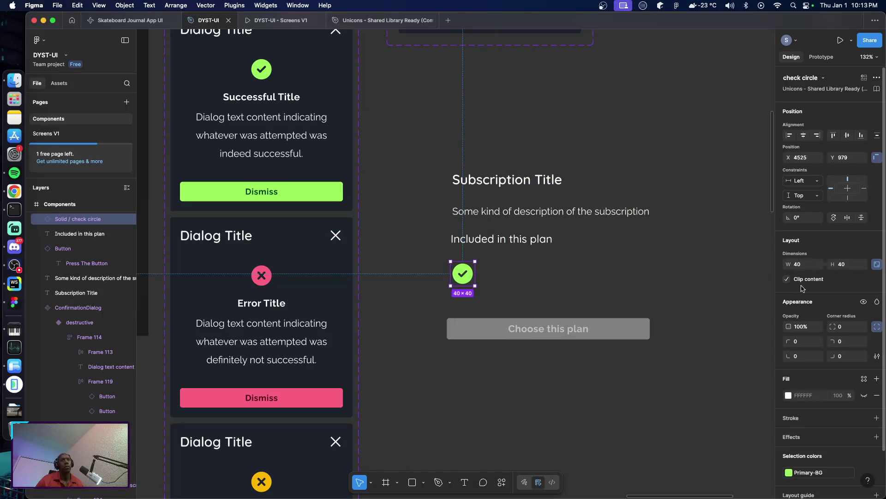
left_click(802, 265)
type("24")
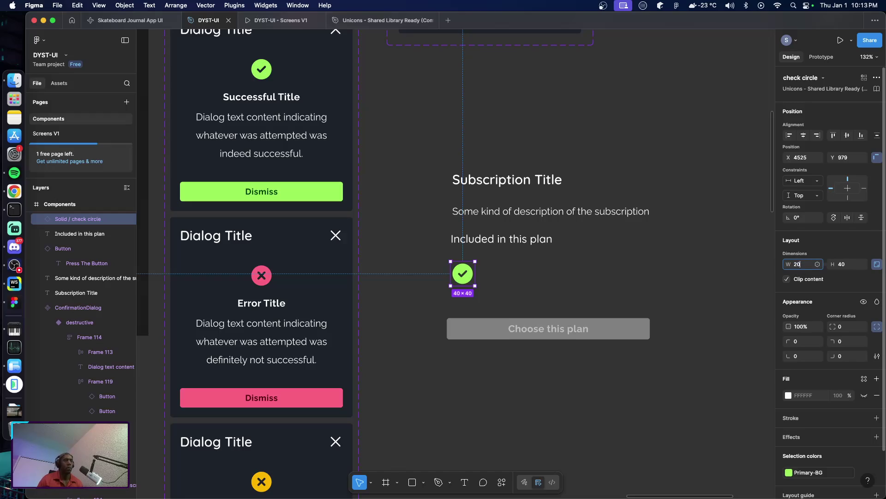
key("Return")
left_click(569, 281)
Add a 'Basic' label in Body LG style beside the check icon
key("t")
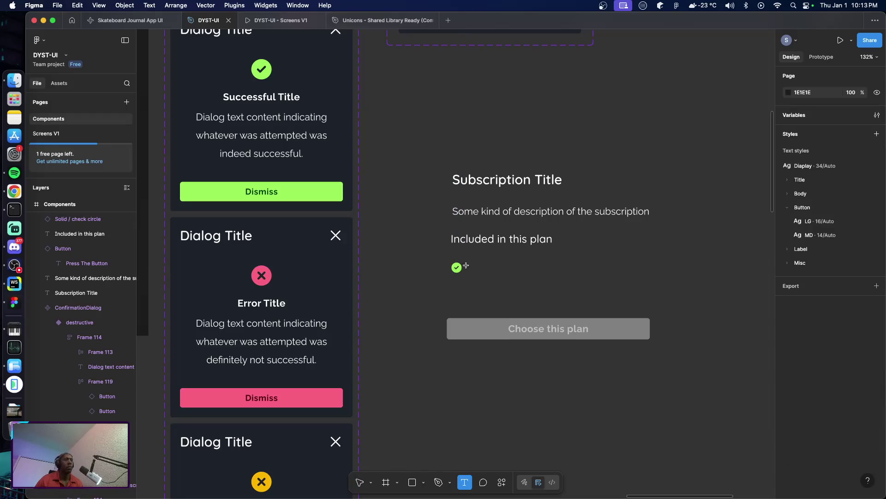
left_click(471, 268)
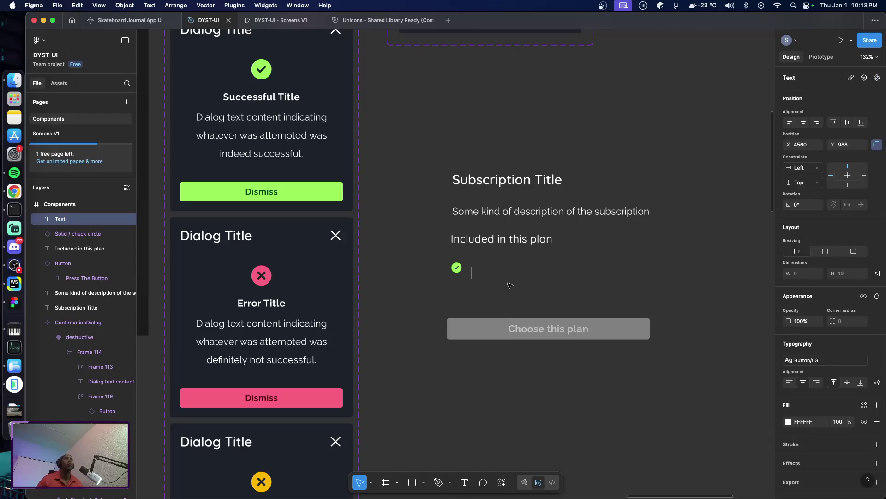
key("super+Tab")
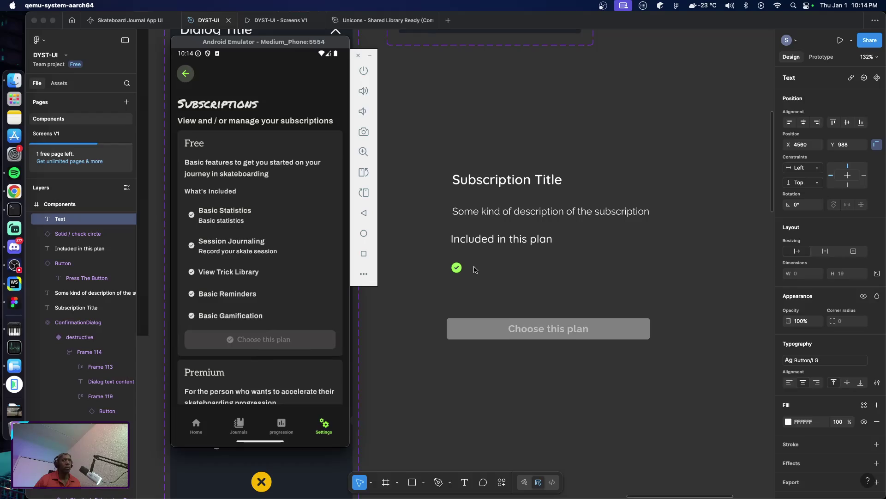
left_click(476, 270)
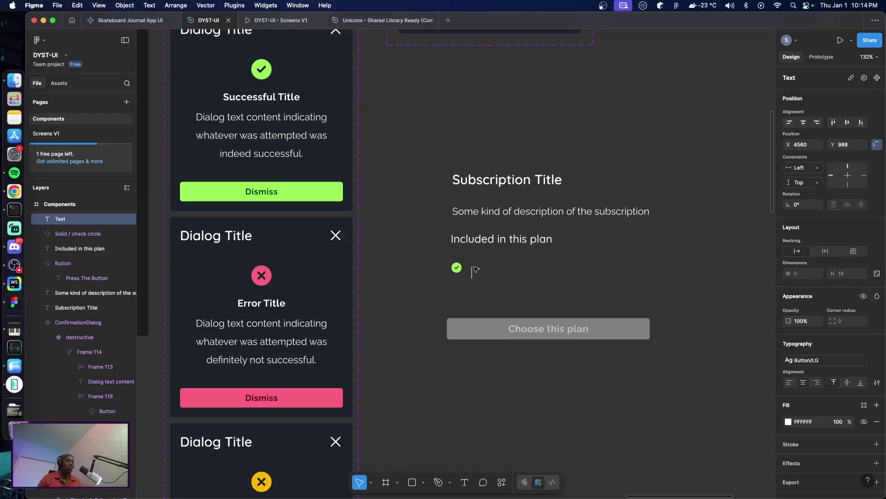
type("Basi")
type("c")
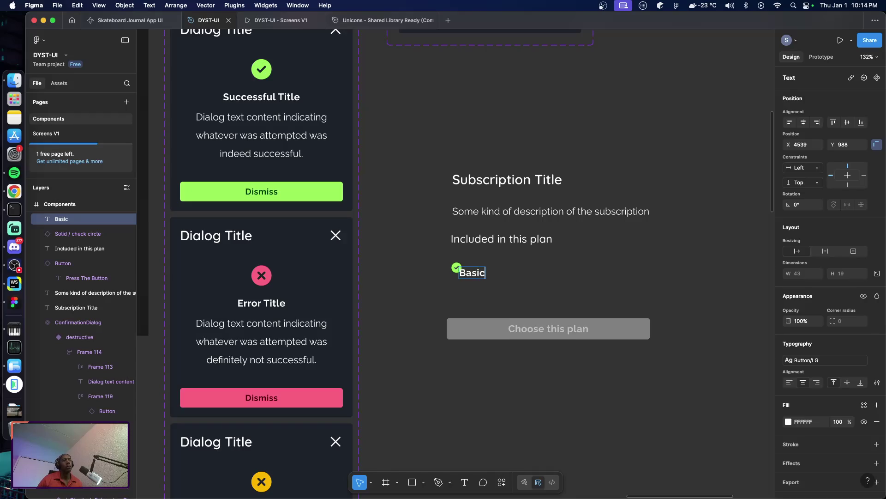
key("Escape")
left_click(805, 360)
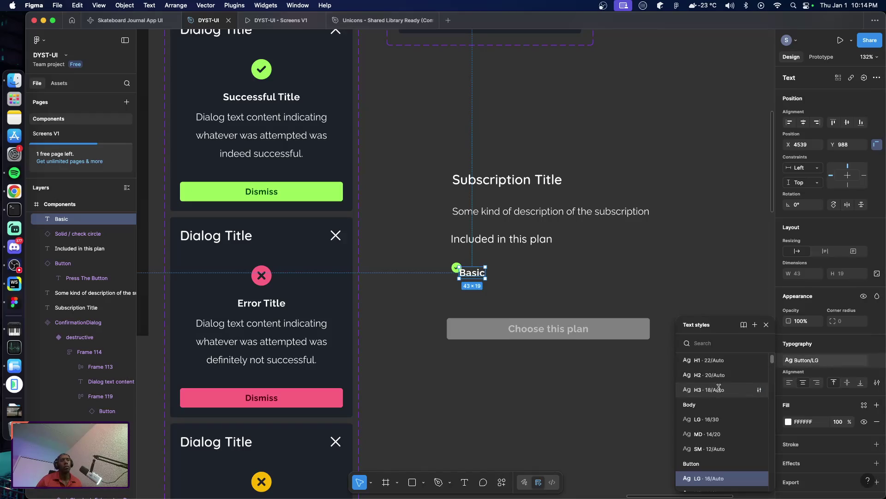
left_click(720, 419)
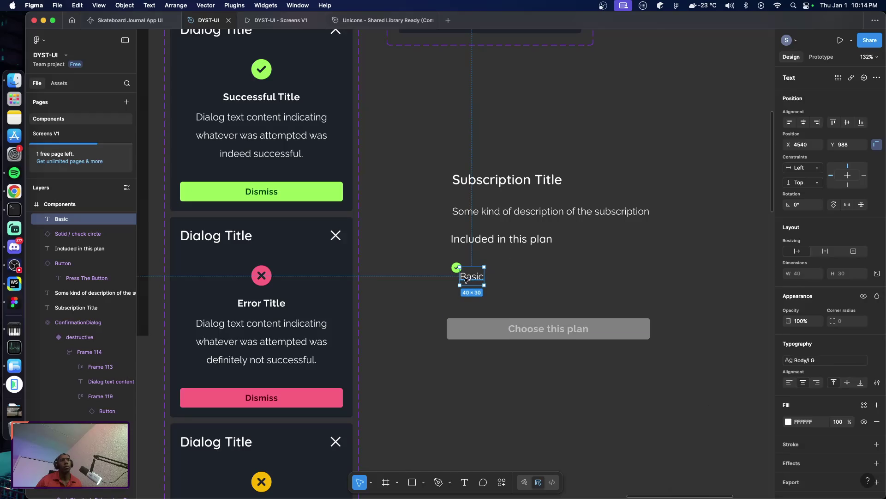
left_click_drag(466, 278, 484, 270)
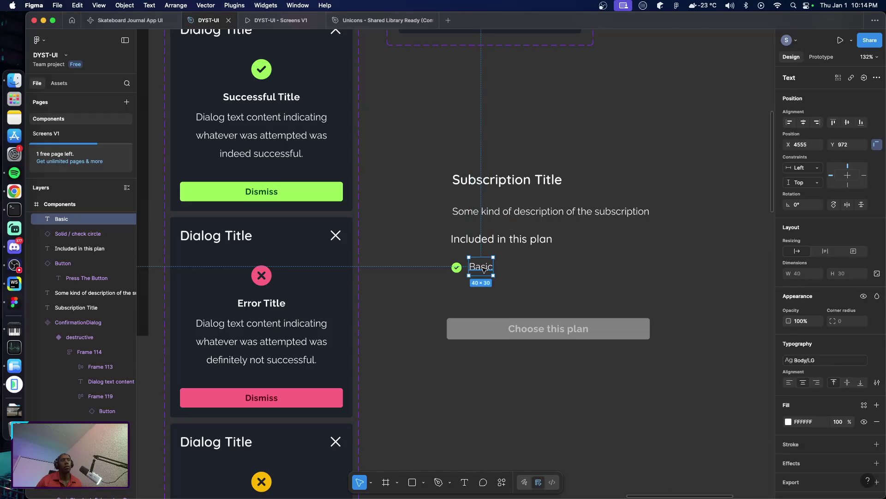
Extend the label to 'Basic Statistics' and move it right, clear of the icon
double_click(484, 269)
key("Right")
type("Stat")
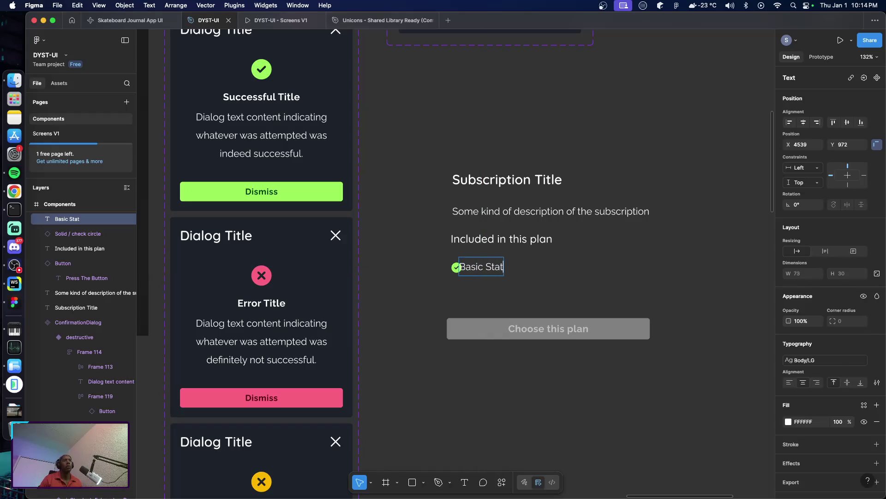
type("istis")
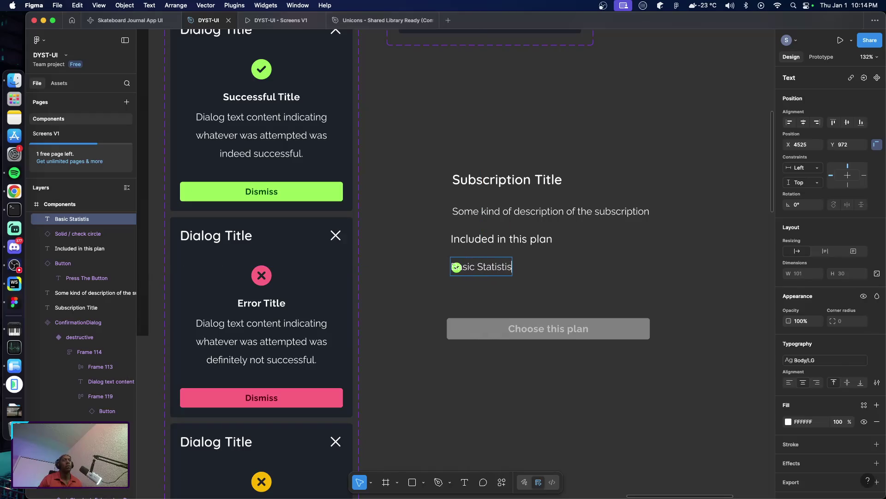
key("BackSpace")
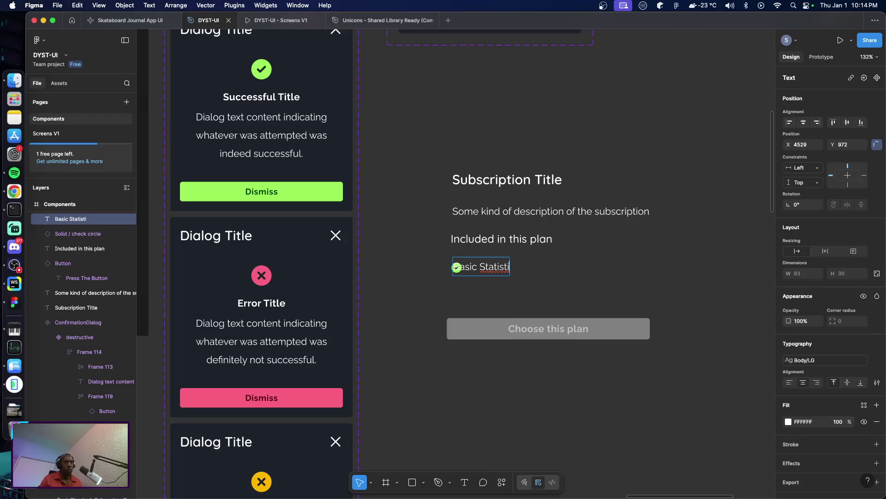
type("cs")
key("Escape")
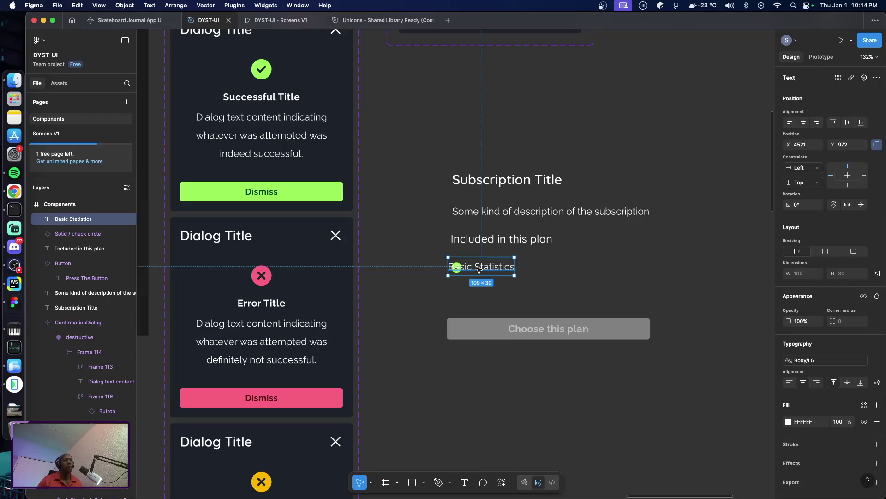
left_click_drag(485, 270, 501, 270)
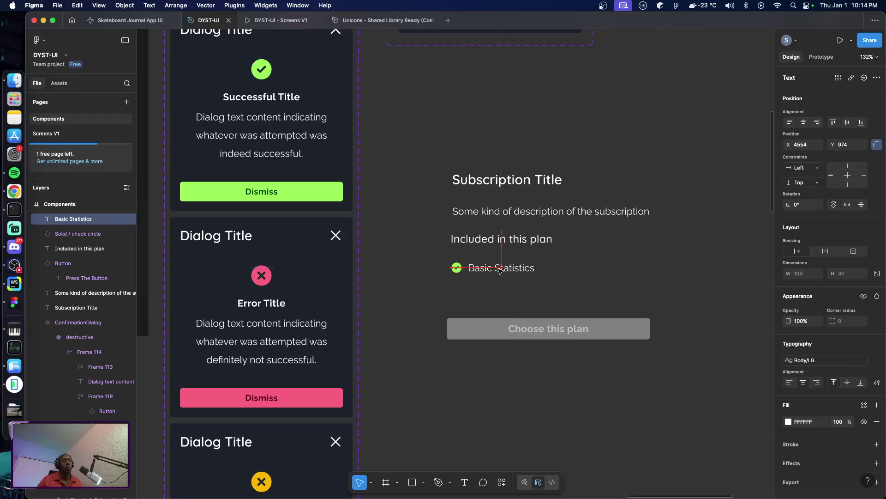
Give the check icon the Text-Default colour style, then select both icon and label
left_click(457, 271)
scroll(812, 369, "down", 2)
left_click(808, 427)
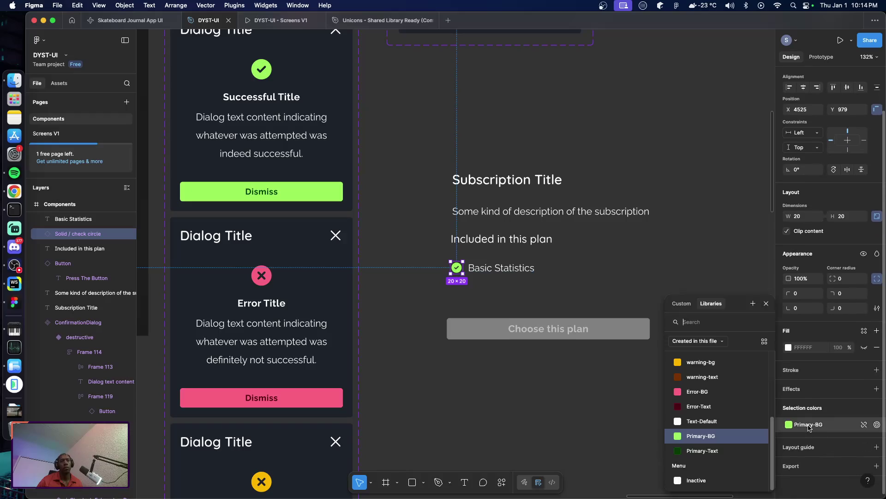
left_click(727, 422)
left_click(510, 285)
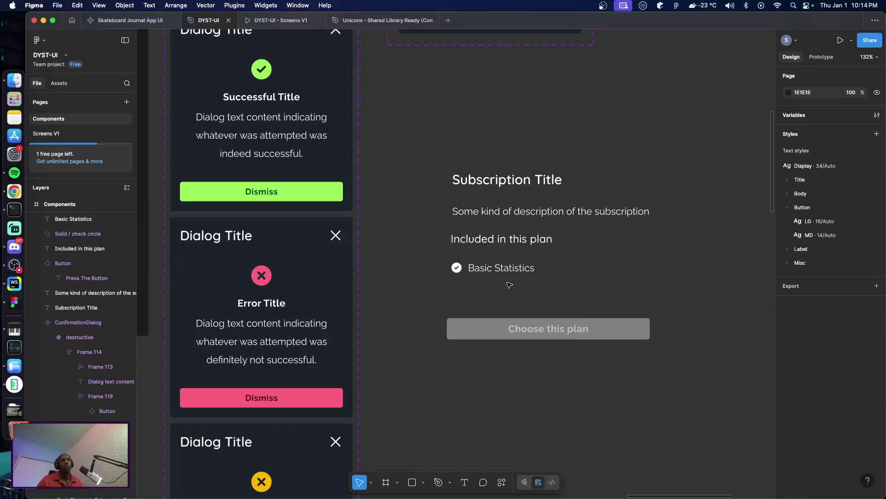
left_click_drag(435, 258, 572, 296)
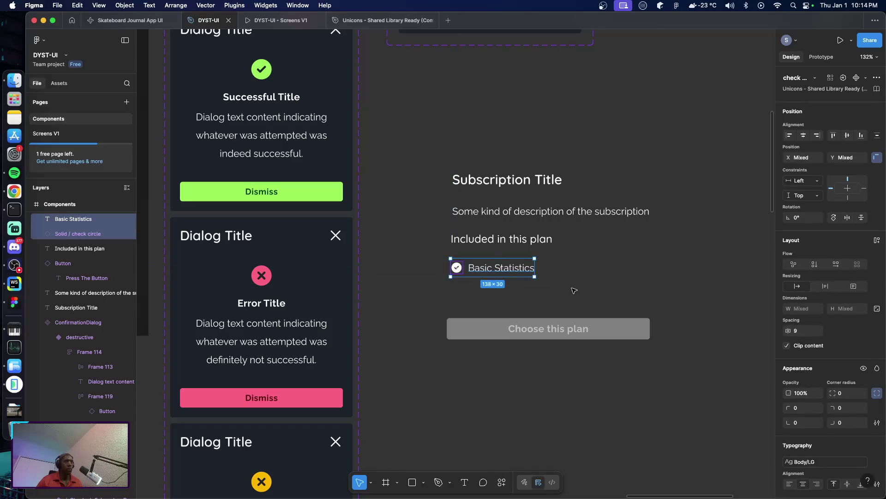
Wrap the check icon and Basic Statistics in an auto-layout row with gap 8
key("shift+a")
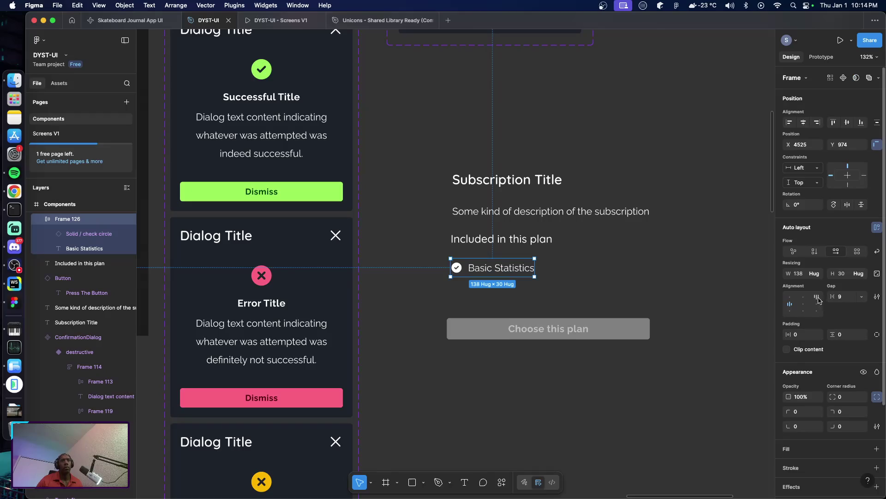
left_click(841, 297)
type("8")
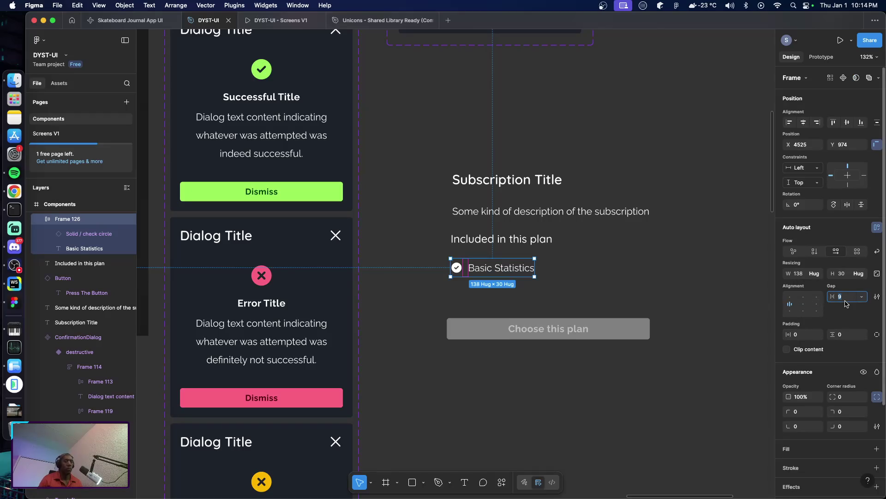
key("Return")
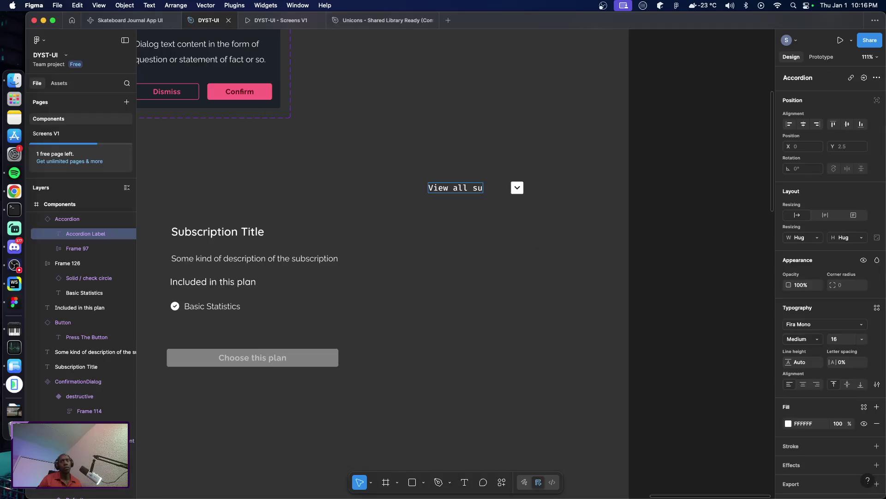
Finish the header as 'View all features' and place the row just beneath it
key("BackSpace")
key("BackSpace")
type("featur")
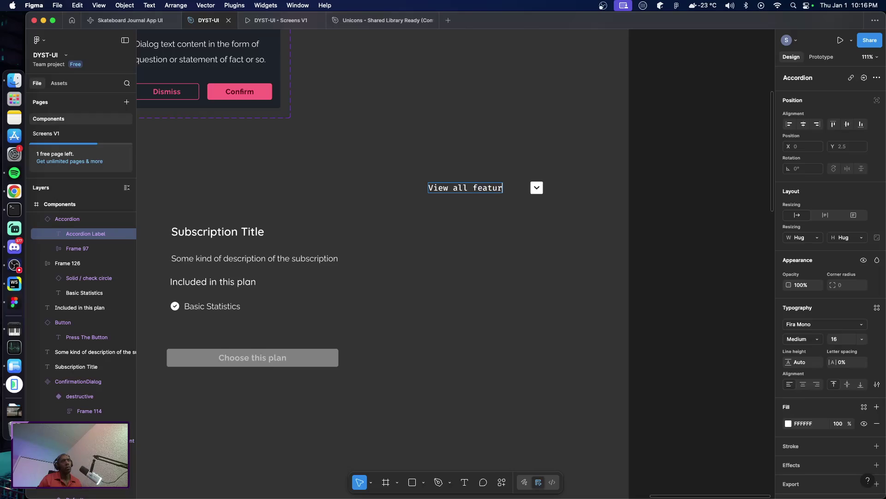
type("es")
key("Escape")
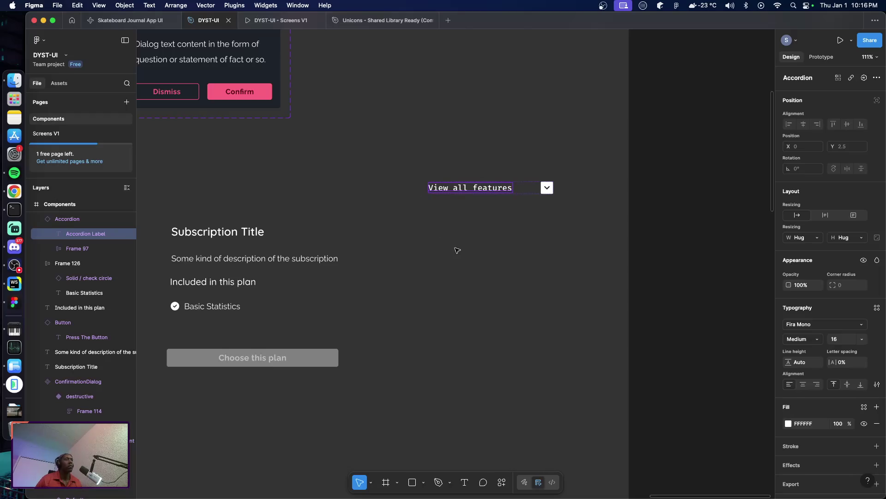
left_click(455, 251)
left_click_drag(223, 308, 482, 224)
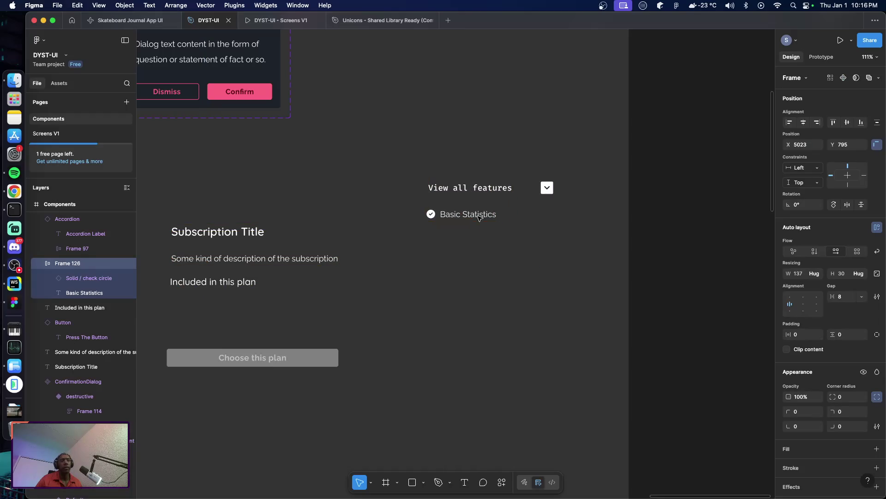
left_click_drag(481, 223, 481, 215)
left_click(183, 301)
Type the summary 'Basic Statistics, Session Journals, Gamification and more...' under Included in this plan
key("t")
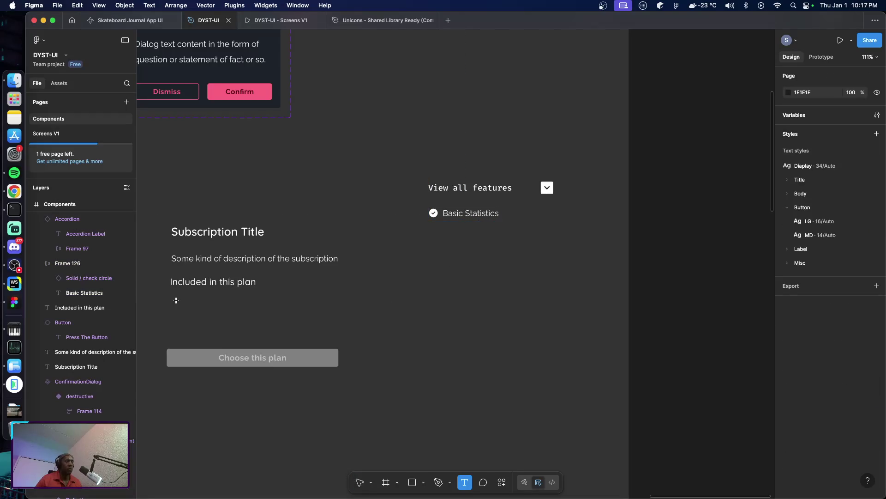
left_click(170, 299)
type("Basi")
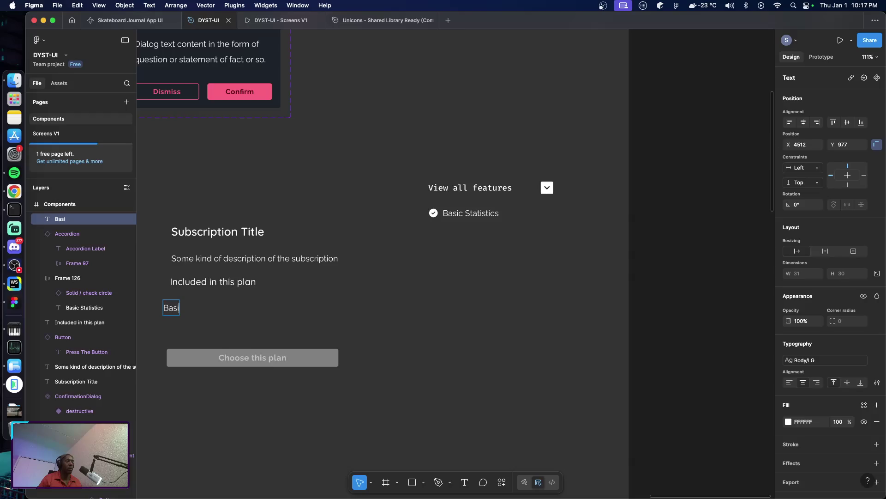
type("c Stat")
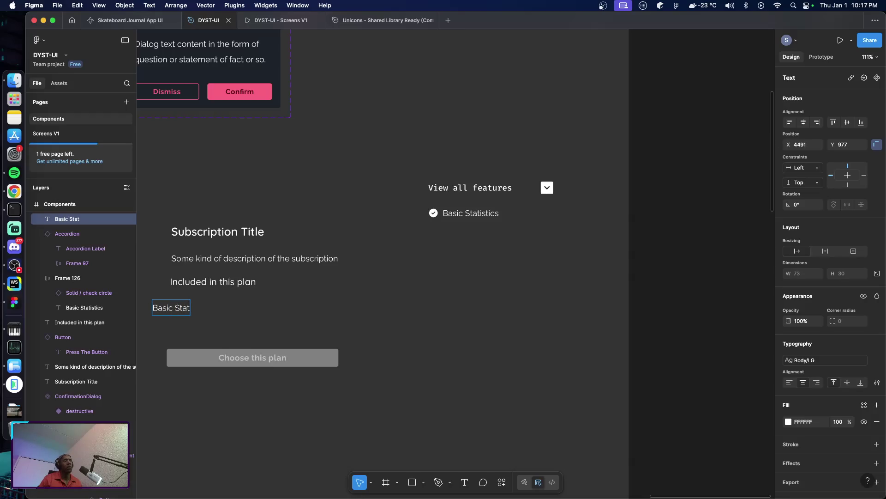
type("istics,")
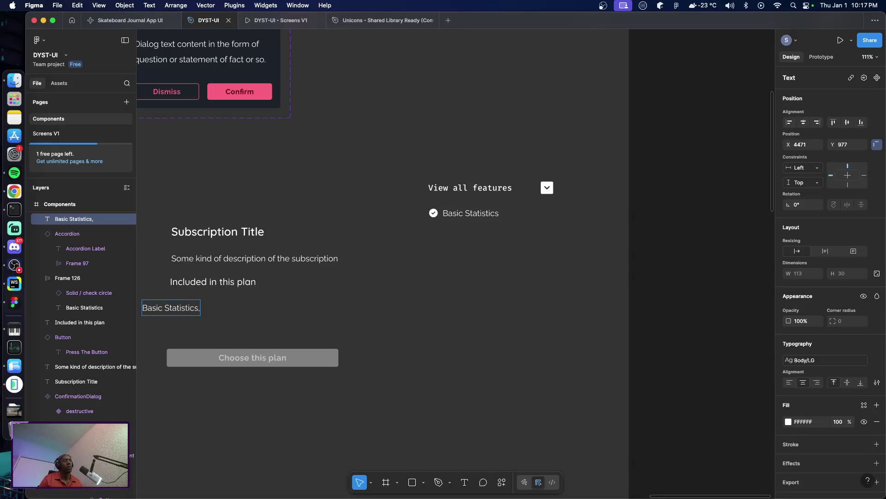
type(" Session")
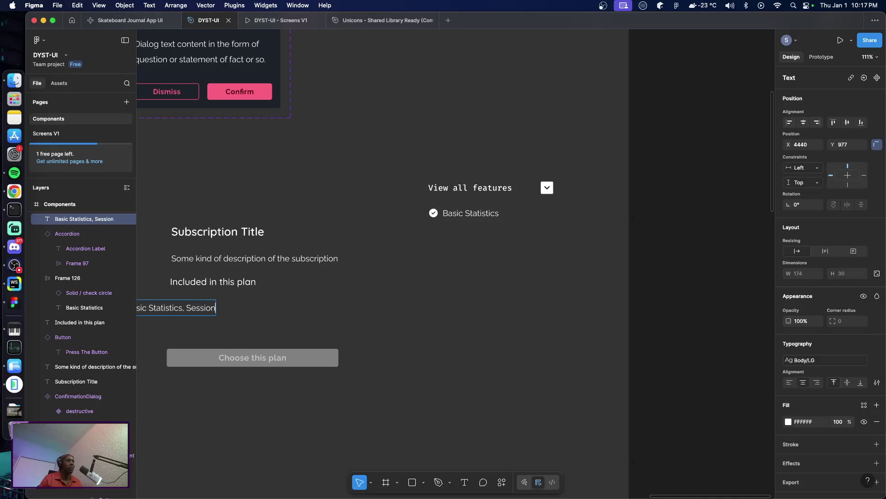
type(" Journal")
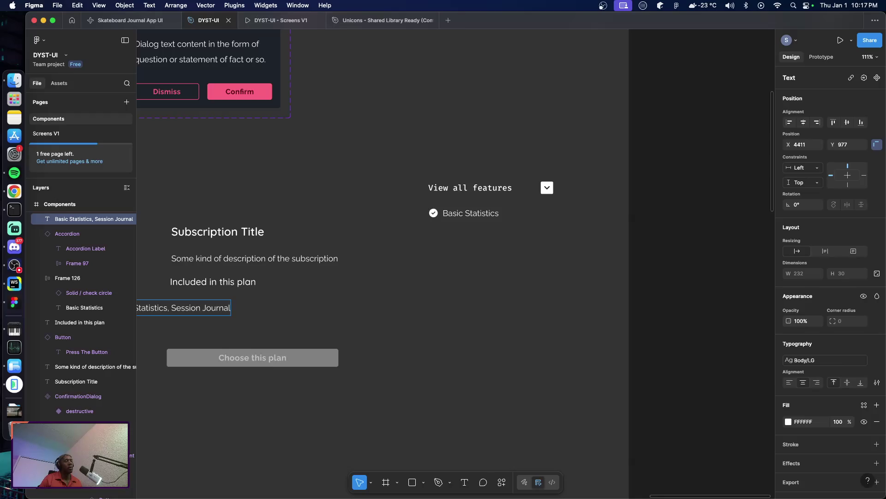
type("s")
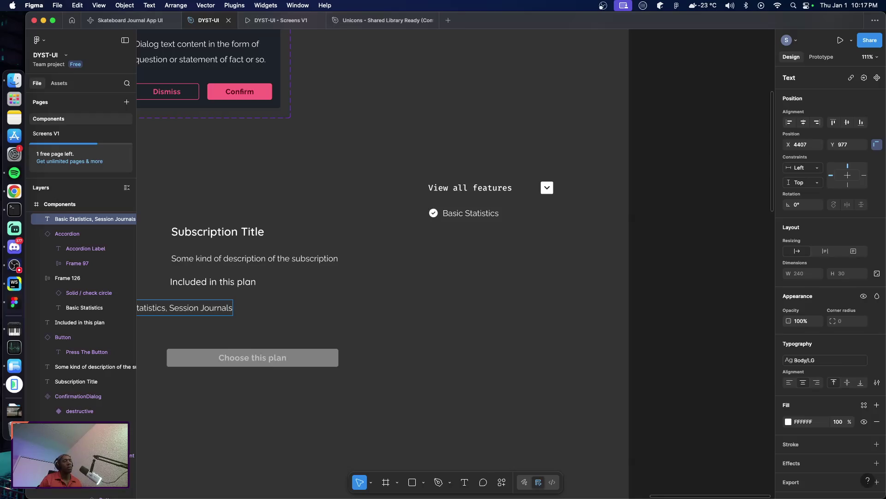
type(",")
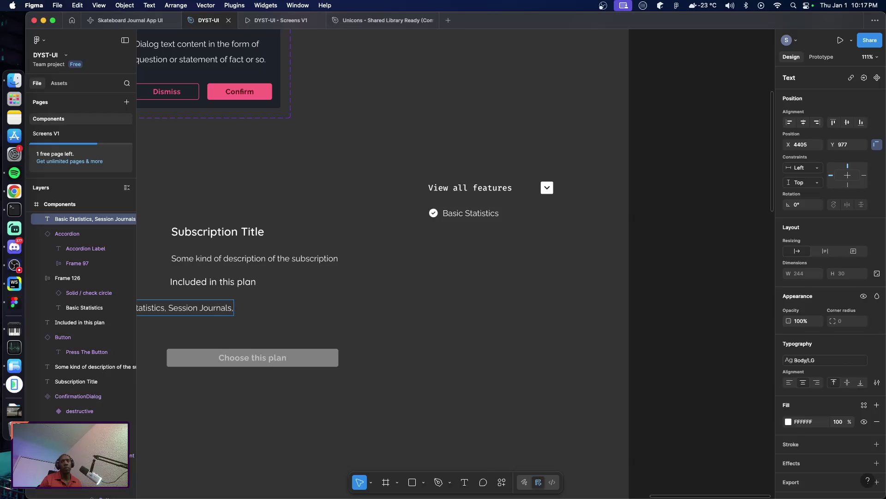
key("BackSpace")
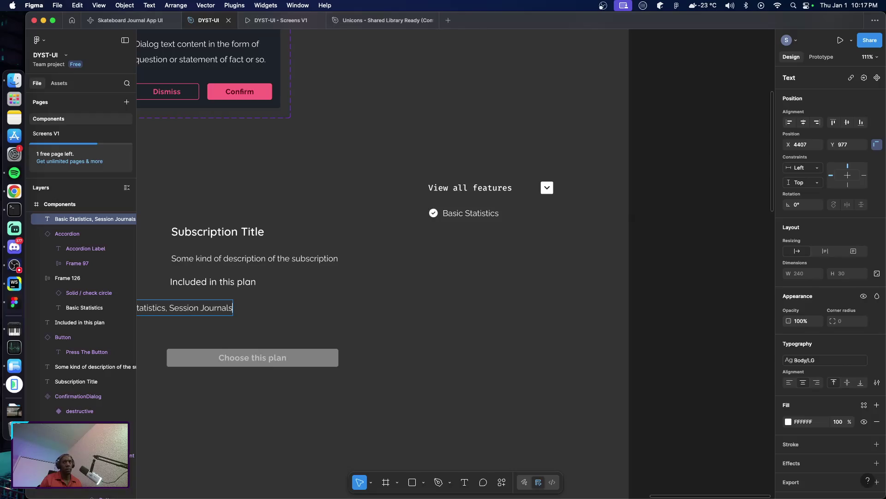
type(", Gamification")
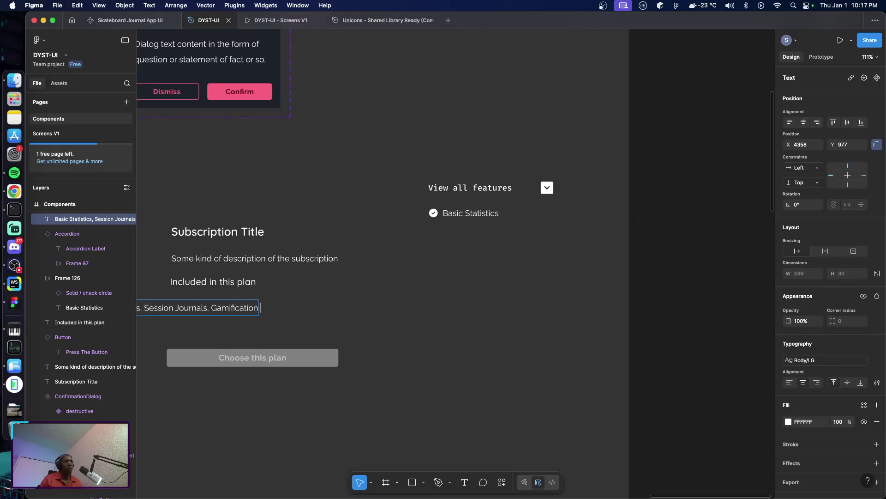
type(" and more...")
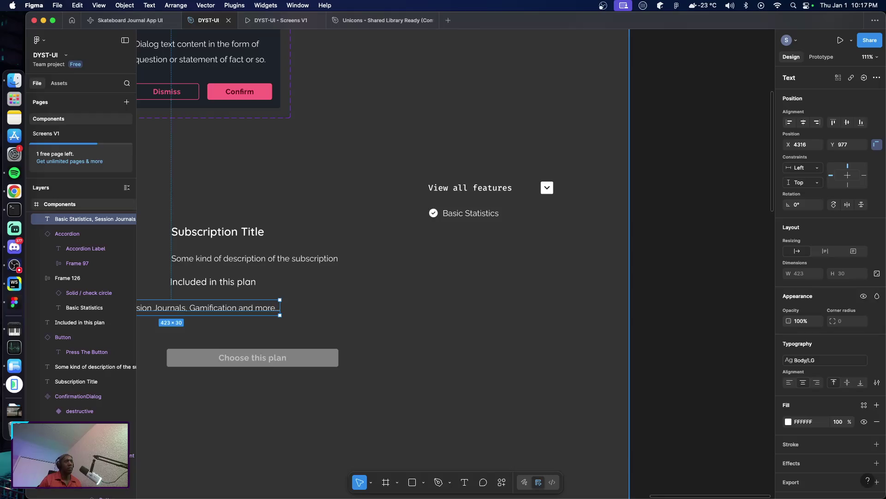
key("Escape")
Position the summary text under the heading and left-align it
mouse_move(250, 309)
left_mouse_down()
mouse_move(333, 313)
mouse_move(358, 302)
mouse_move(340, 302)
left_mouse_up()
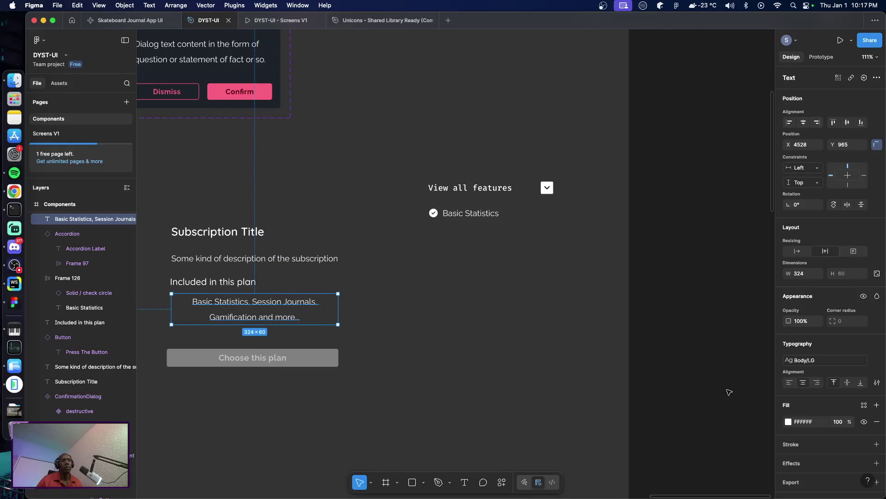
left_click(789, 382)
left_click(391, 338)
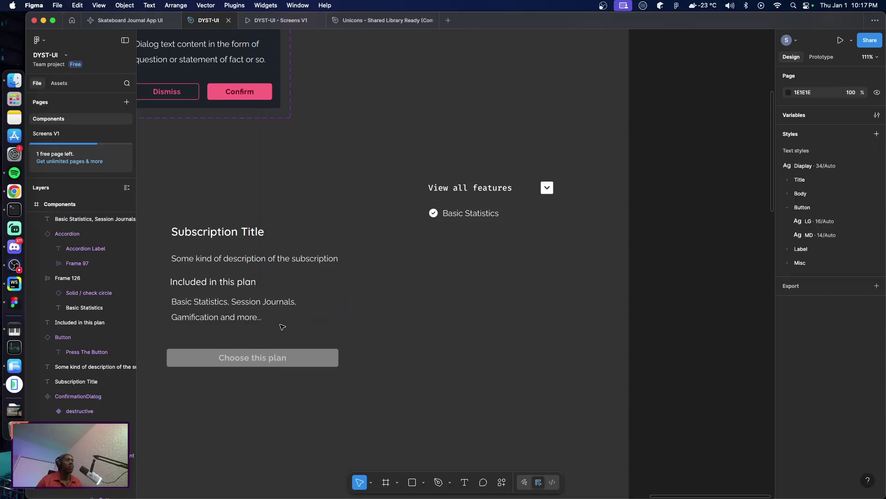
scroll(282, 327, "down", 1)
left_click(202, 289)
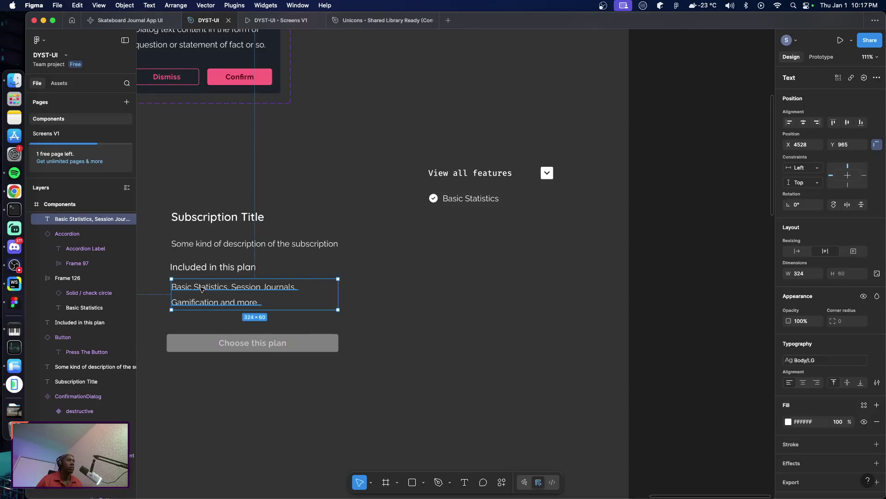
Nudge the summary into line and duplicate the Basic Statistics row directly below itself
left_click_drag(202, 289, 200, 287)
left_click(359, 315)
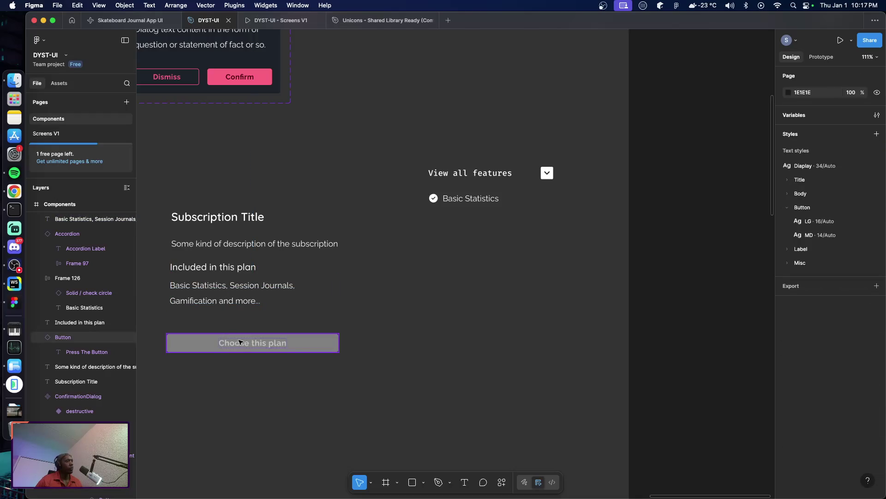
left_click(469, 206)
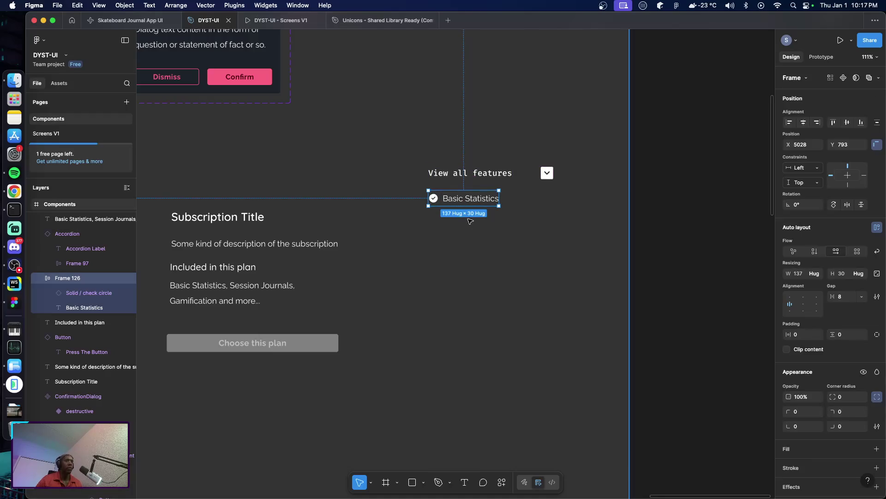
left_click_drag(464, 201, 464, 224, "alt")
left_click(475, 272)
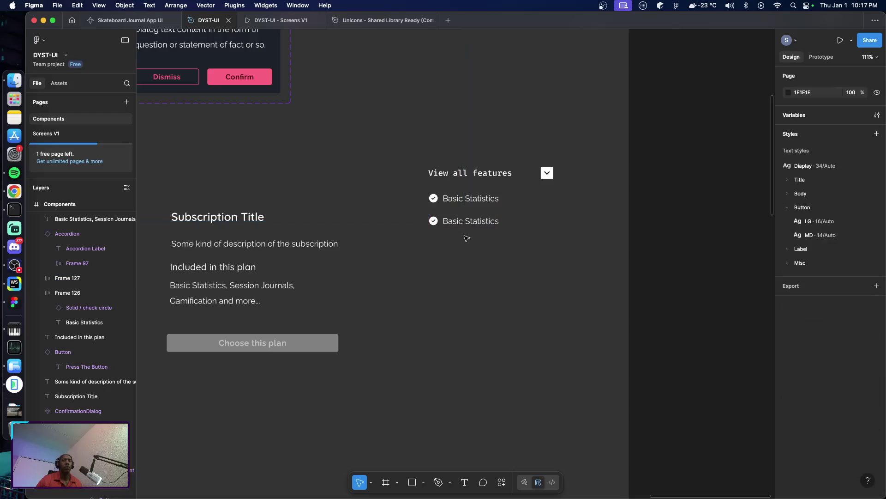
double_click(459, 224)
key("Return")
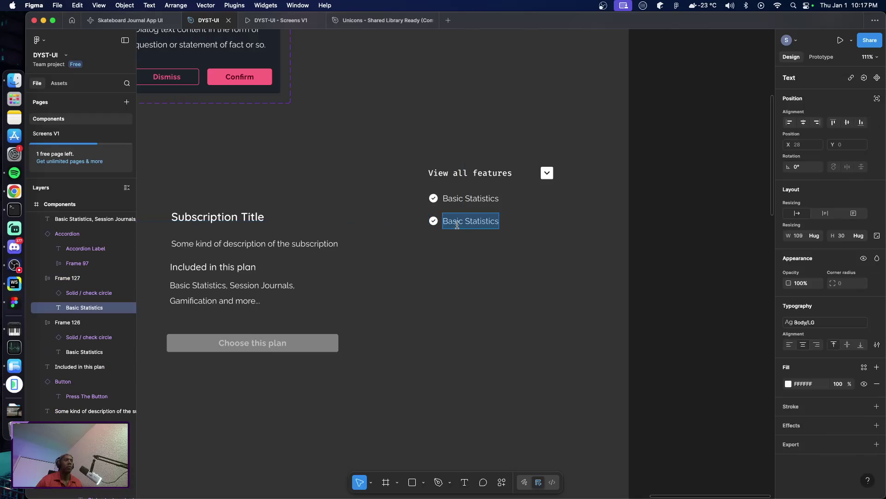
key("Escape")
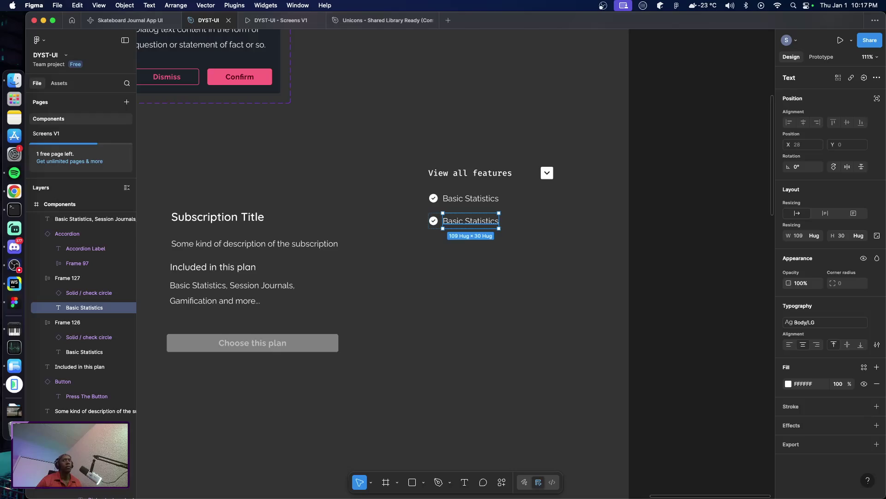
Relabel the duplicated row's text 'Session Journaling'
key("super+Tab")
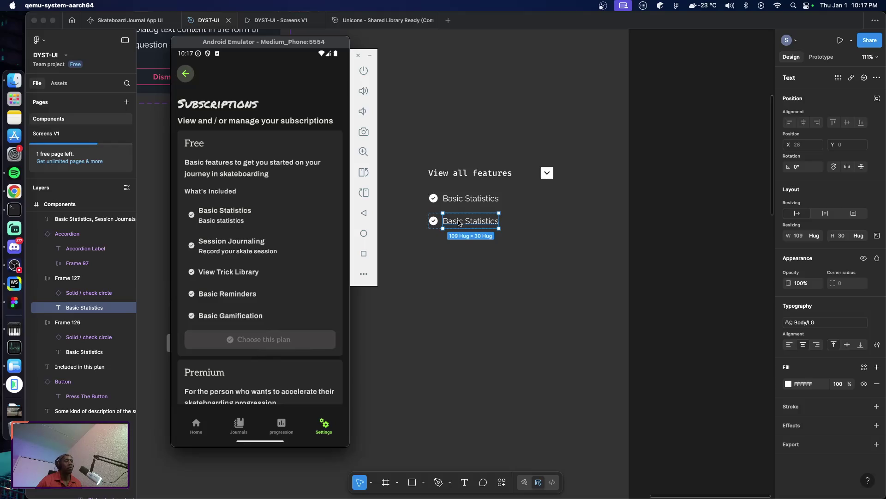
left_click(459, 225)
double_click(459, 225)
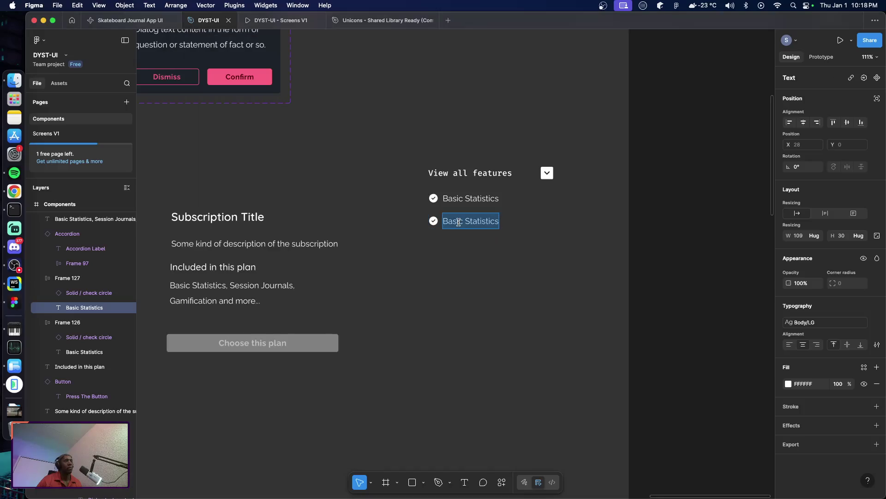
type("Session")
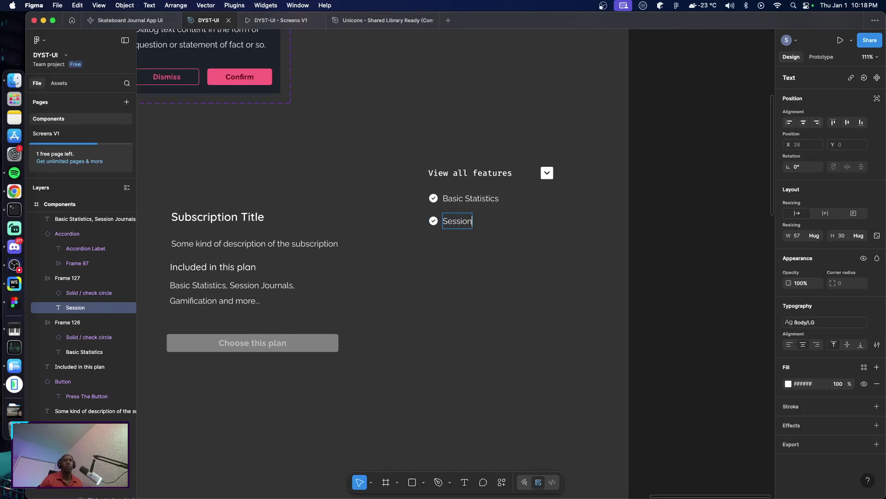
type(" jOurna")
key("BackSpace")
key("BackSpace")
key("BackSpace")
key("BackSpace")
key("BackSpace")
type("JOurna")
key("BackSpace")
key("BackSpace")
key("BackSpace")
key("BackSpace")
key("BackSpace")
type("ourna")
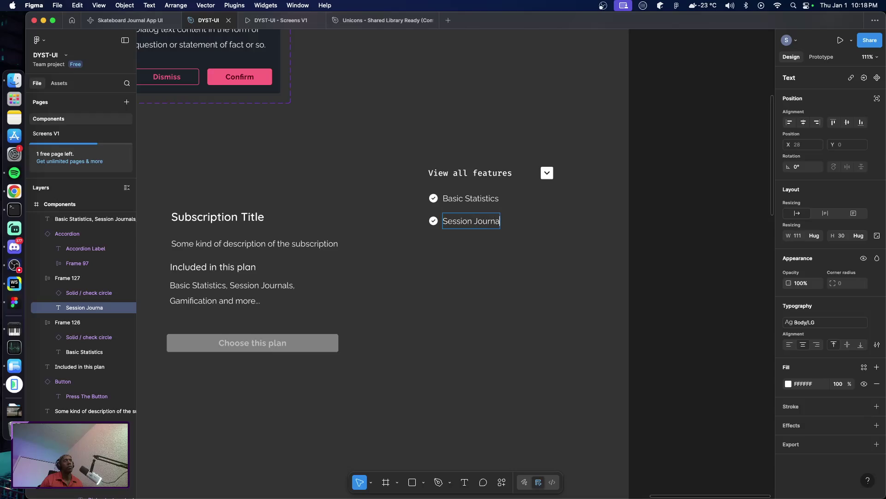
type("ling")
key("Escape")
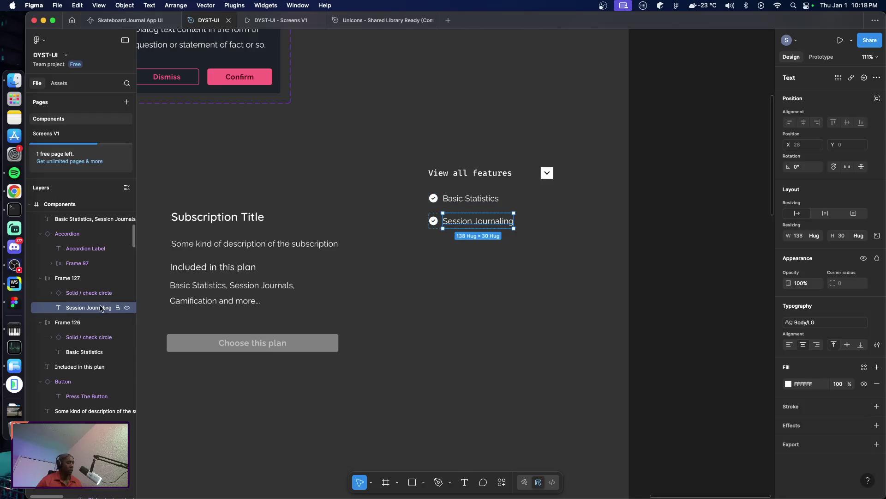
Wrap the Session Journaling text in auto layout, duplicate it, and stack the copies vertically
key("shift+a")
left_click(51, 308)
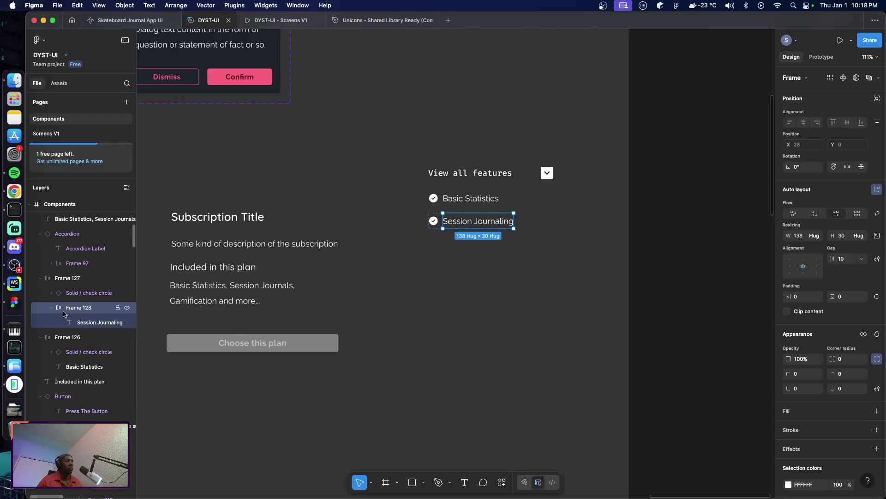
left_click(95, 323)
key("super+d")
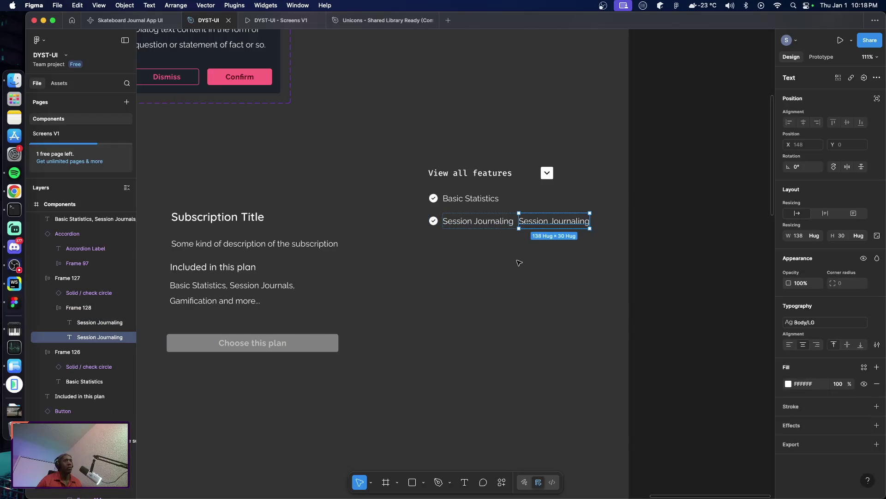
key("shift+Return")
left_click(815, 214)
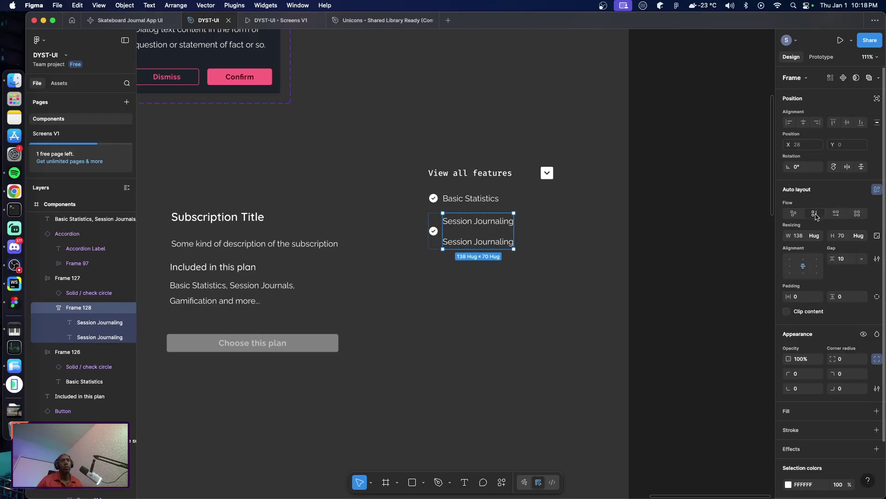
Drill into the two-text frame and start the lower copy with placeholder 'Re'
left_click(514, 281)
double_click(492, 244)
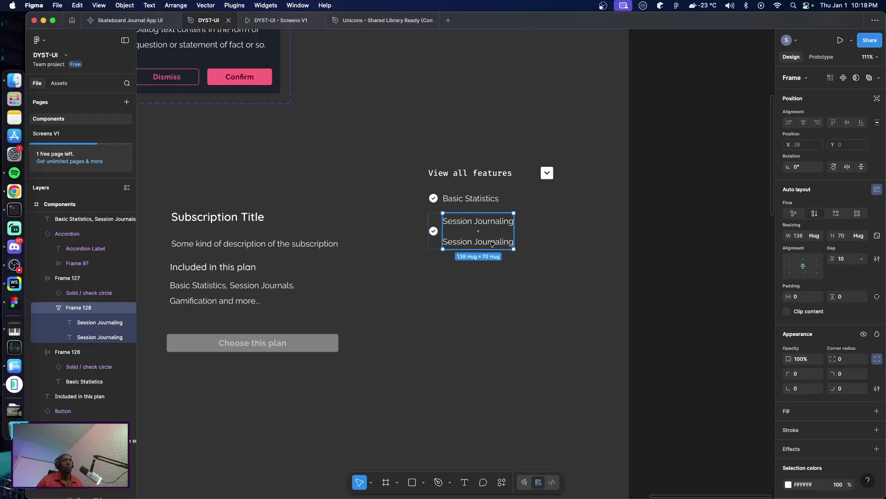
left_click(492, 244)
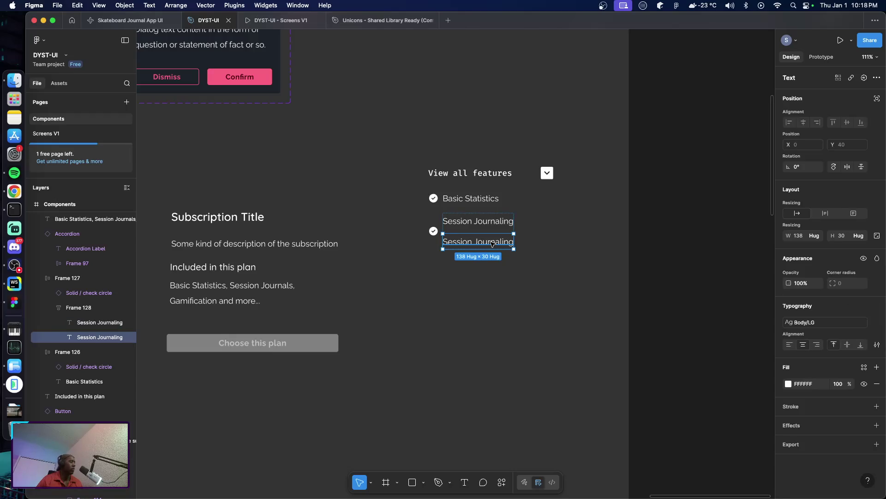
double_click(492, 243)
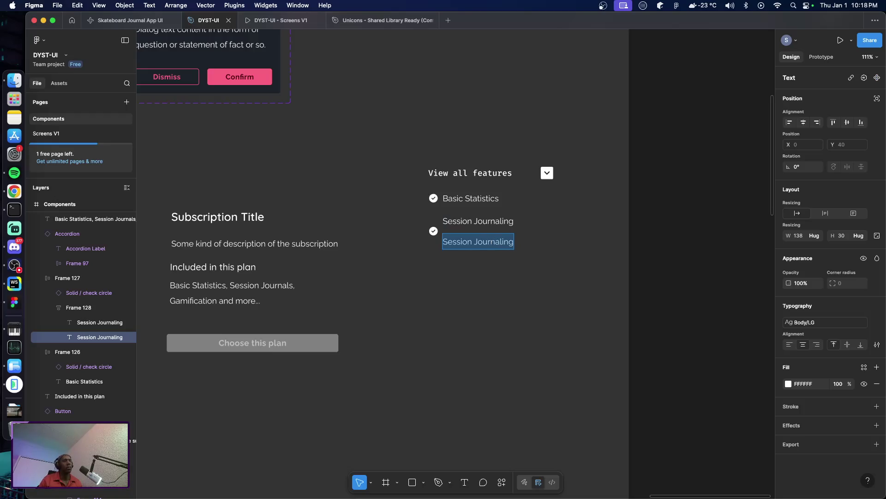
type("Re")
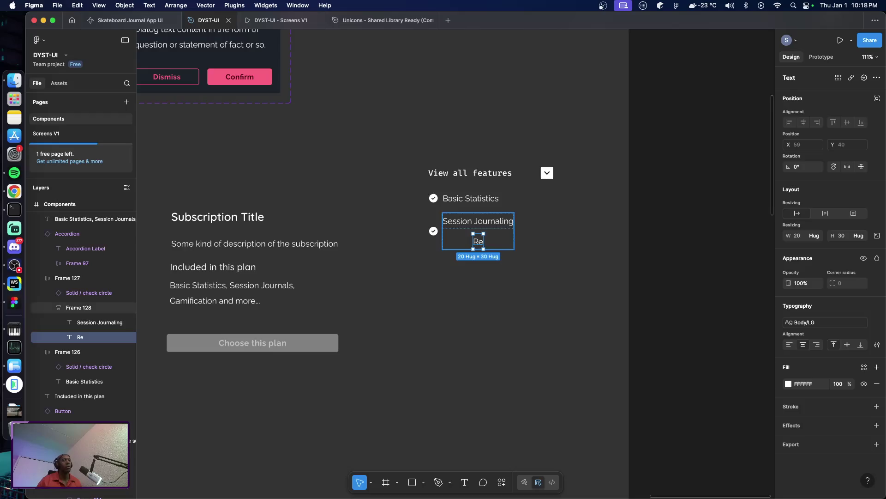
left_click(483, 224)
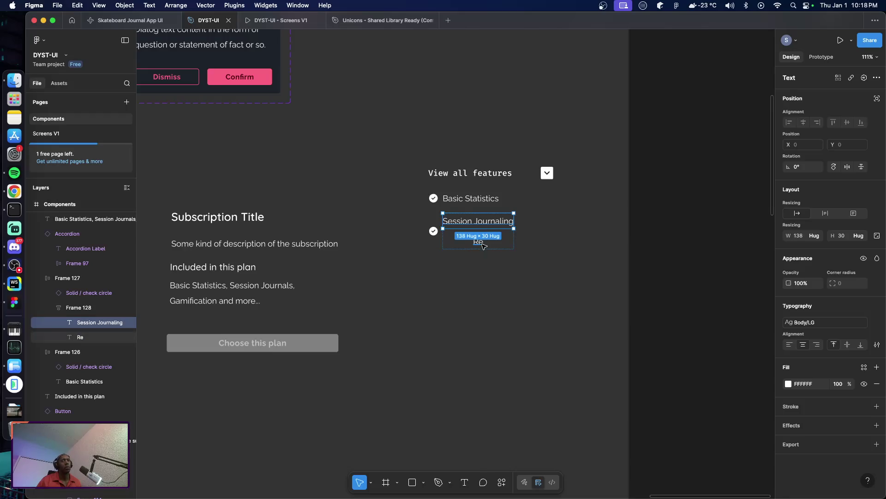
Replace the placeholder with the description 'Record your skate sessions'
left_click(480, 243, "shift")
left_click(577, 286)
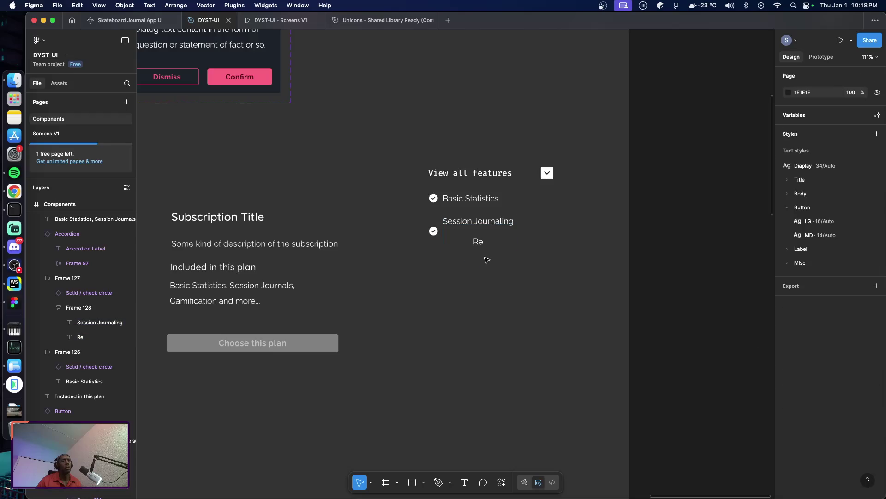
left_click(483, 243)
left_click(483, 245)
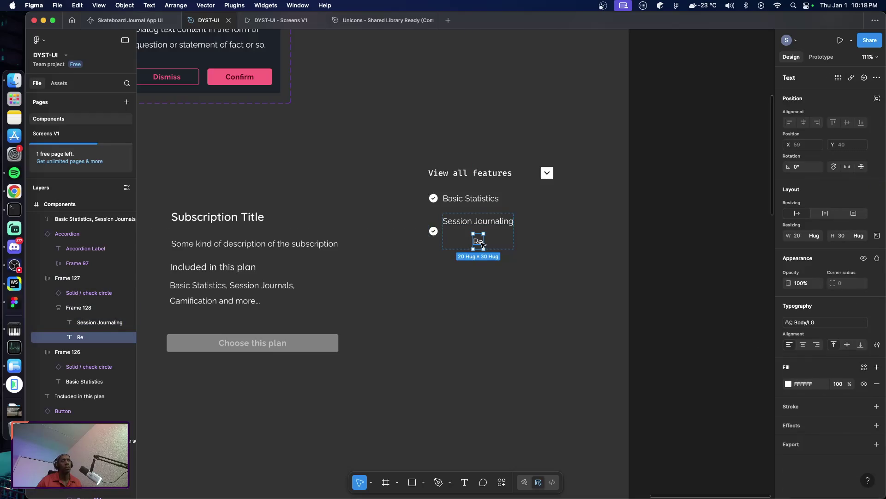
double_click(481, 243)
key("BackSpace")
key("BackSpace")
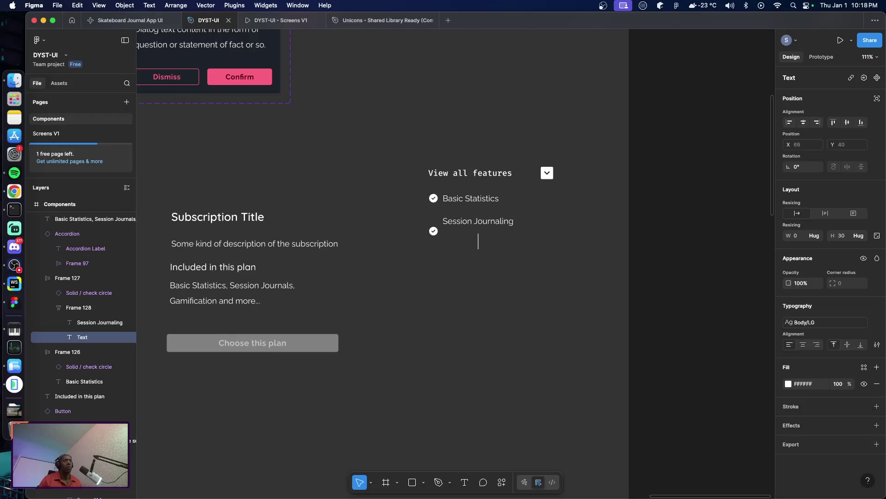
type("Record your sk")
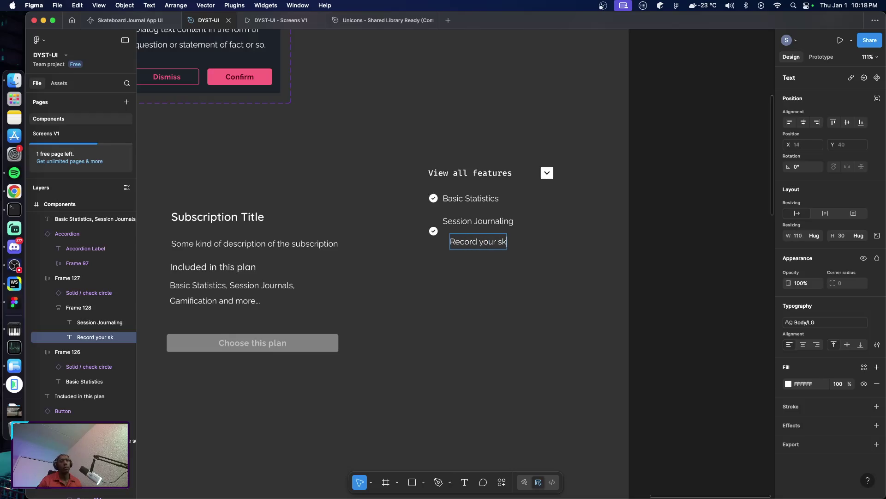
type("ate session")
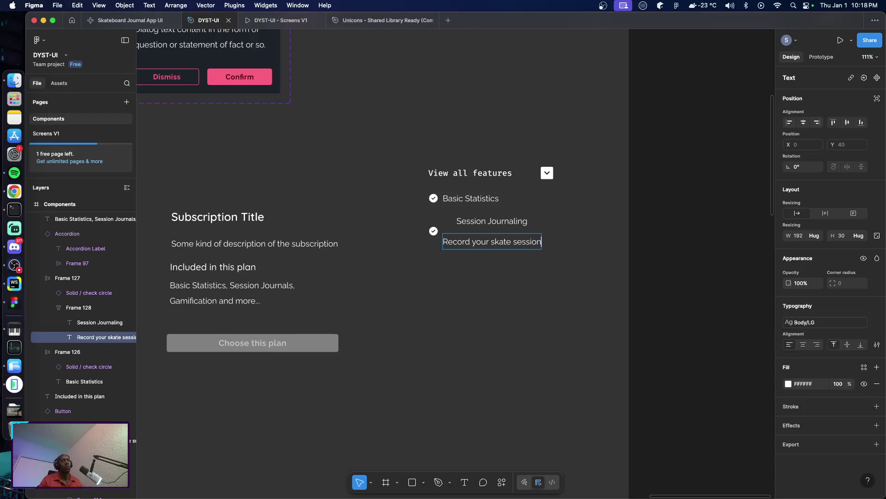
type("s")
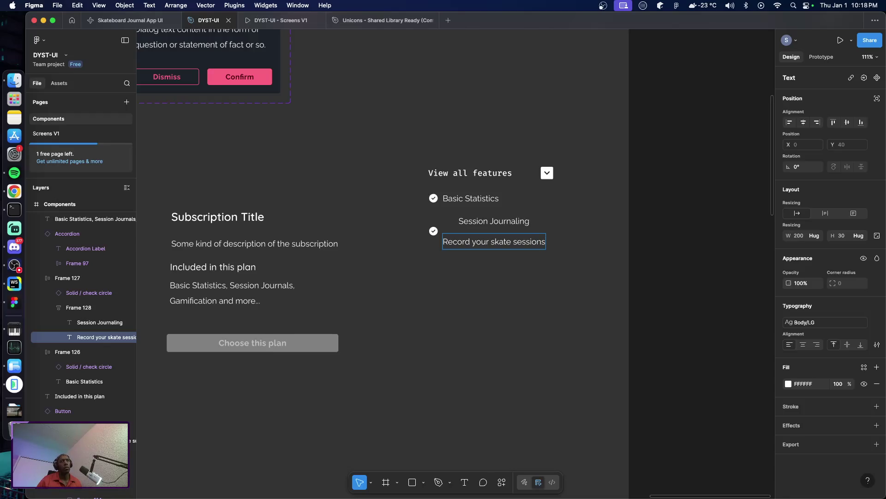
key("Escape")
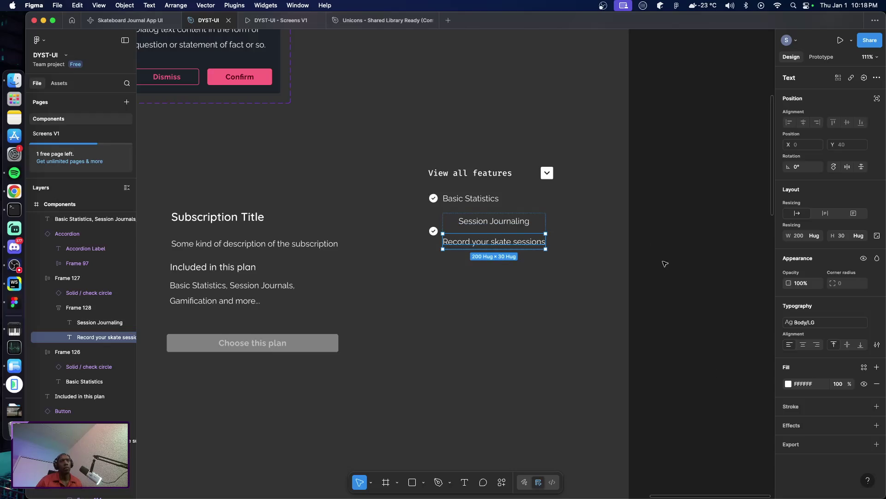
Left-align the two text lines within their frame
key("Escape")
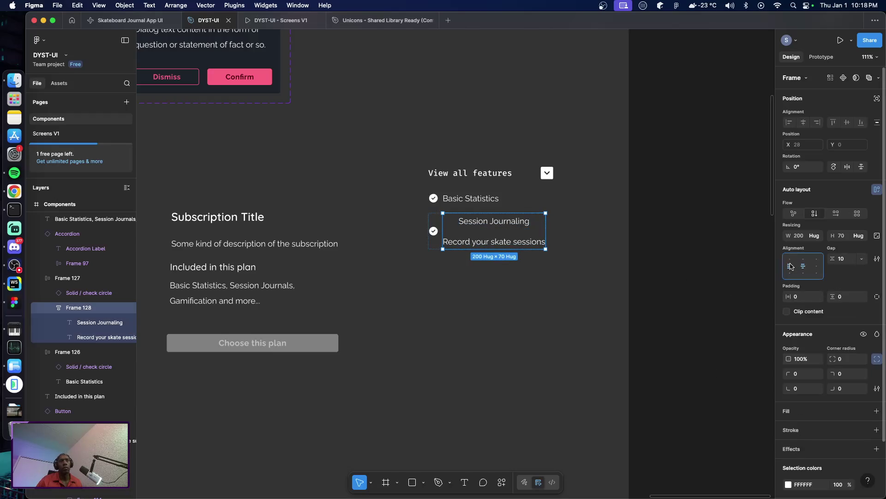
left_click(791, 267)
left_click(546, 312)
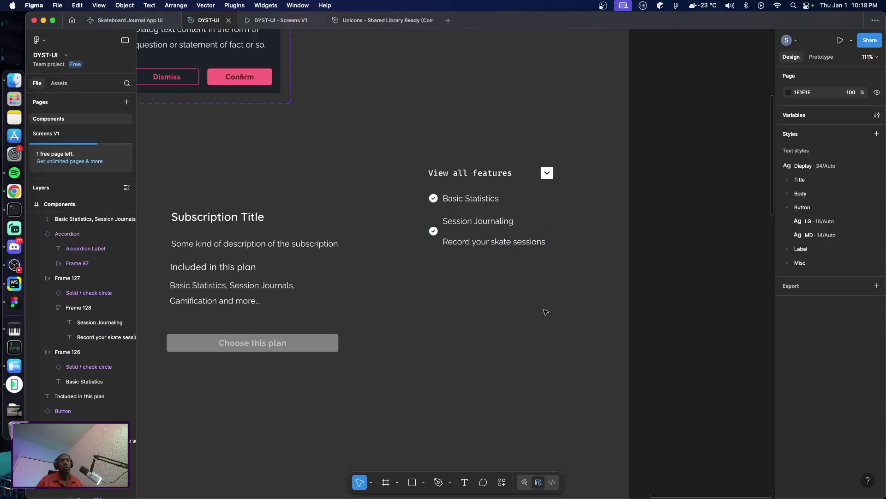
Try 5 for the row's icon-to-text gap, then restore it to 8
left_click(456, 238)
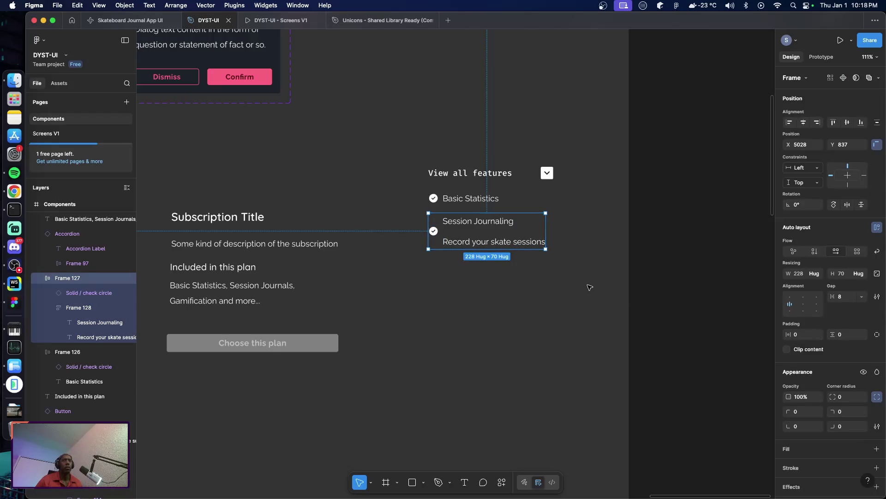
left_click(844, 296)
type("5")
key("Return")
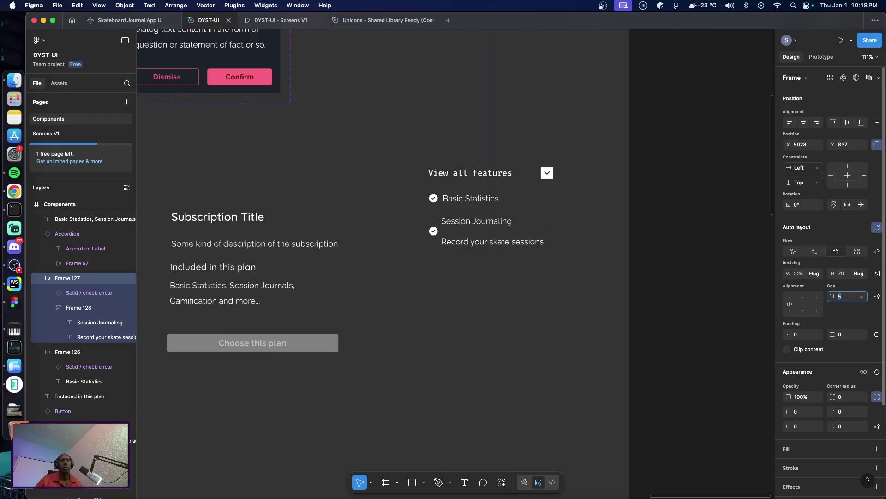
key("Up")
key("Up")
key("Up")
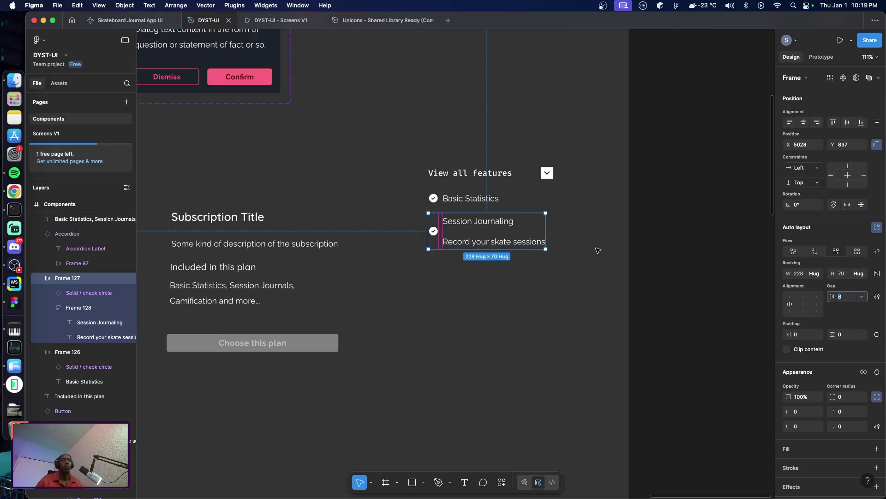
Set the gap between the title and description lines to 4
left_click(493, 233)
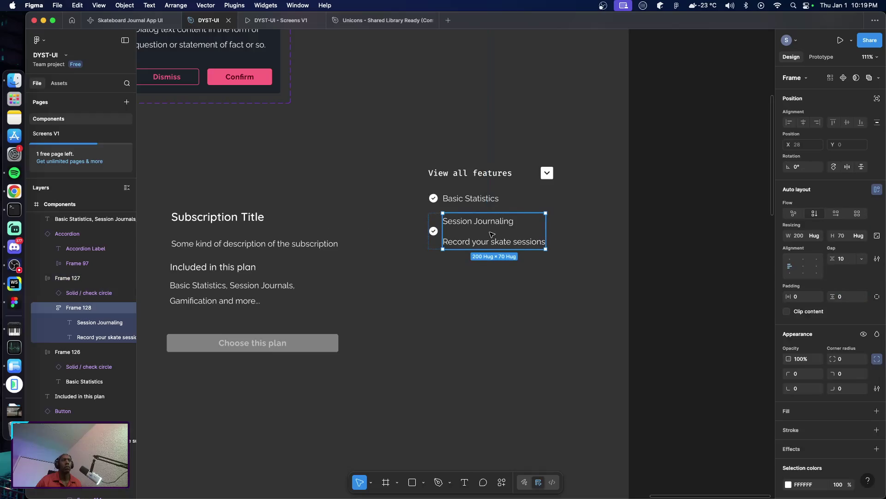
left_click(846, 260)
type("4")
key("Return")
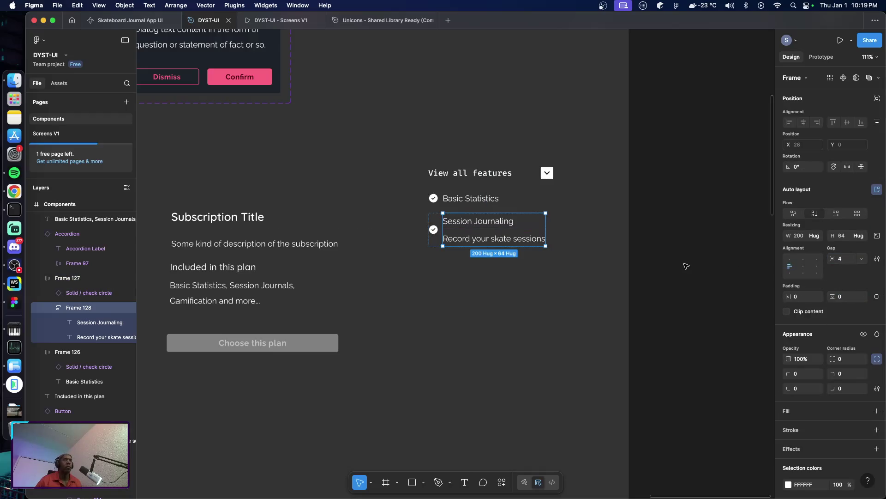
left_click(487, 245)
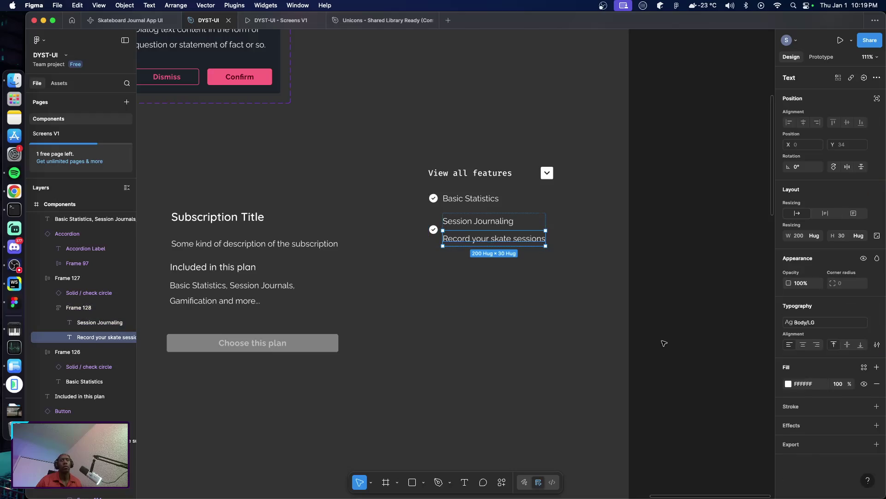
Apply the smaller SM body text style to the description
left_click(808, 323)
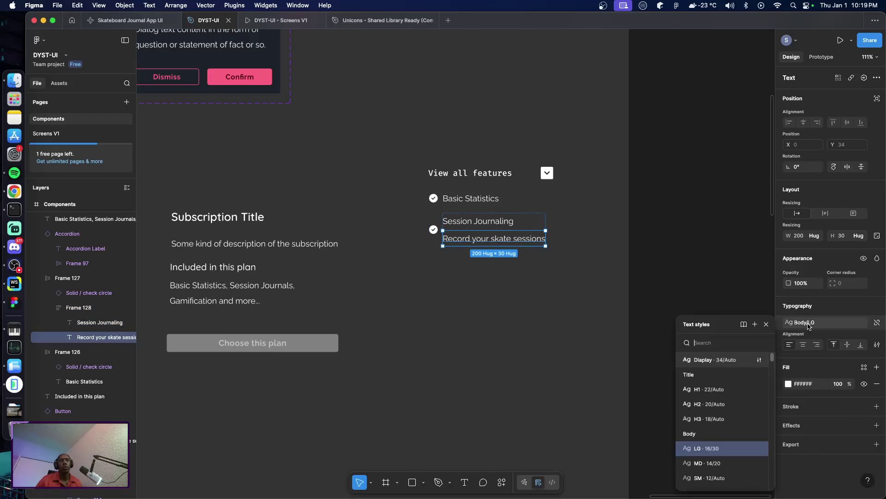
left_click(716, 478)
left_click(541, 306)
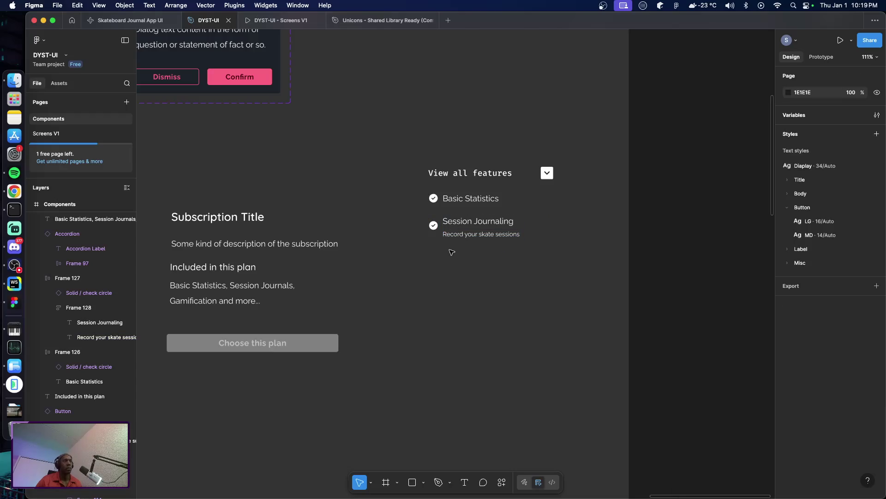
Check the app's feature list, then drag a copy of the Session Journaling row below it
left_click(455, 229)
left_click(457, 205)
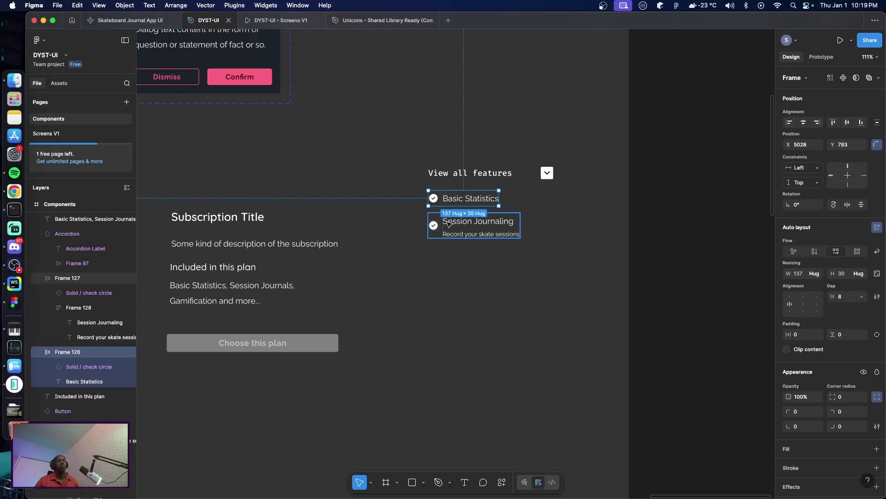
left_click(445, 269)
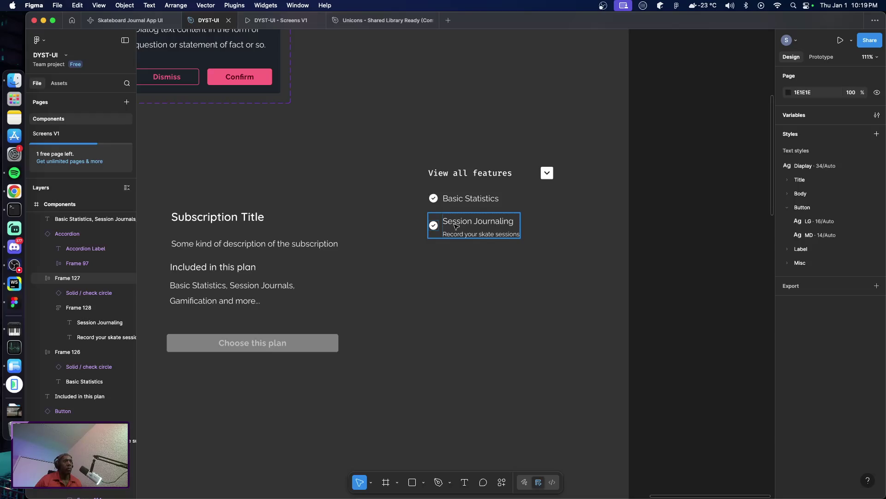
key("super+Tab")
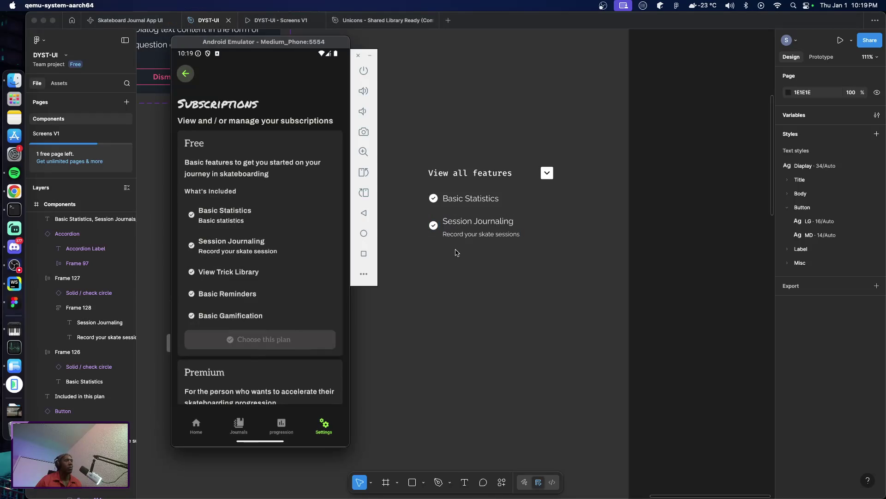
key("super+Tab")
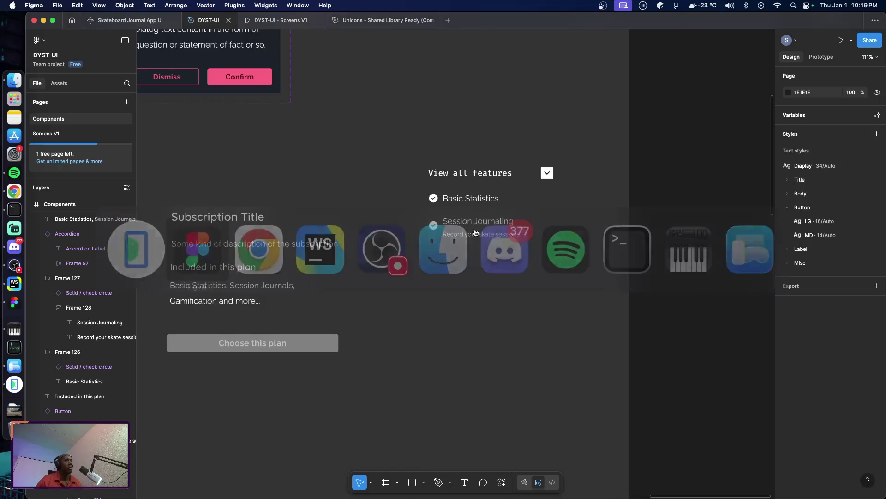
left_click(476, 227)
left_click_drag(475, 227, 489, 259, "alt")
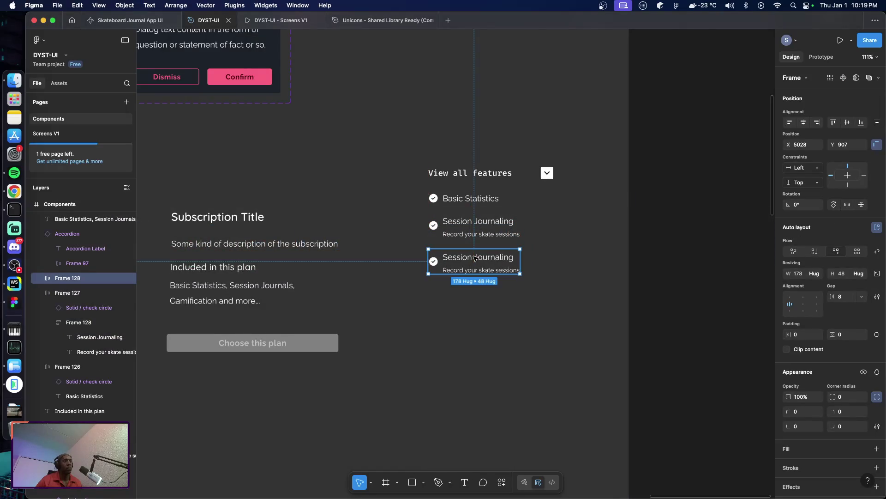
Retitle the copied row 'Trick Library'
double_click(488, 258)
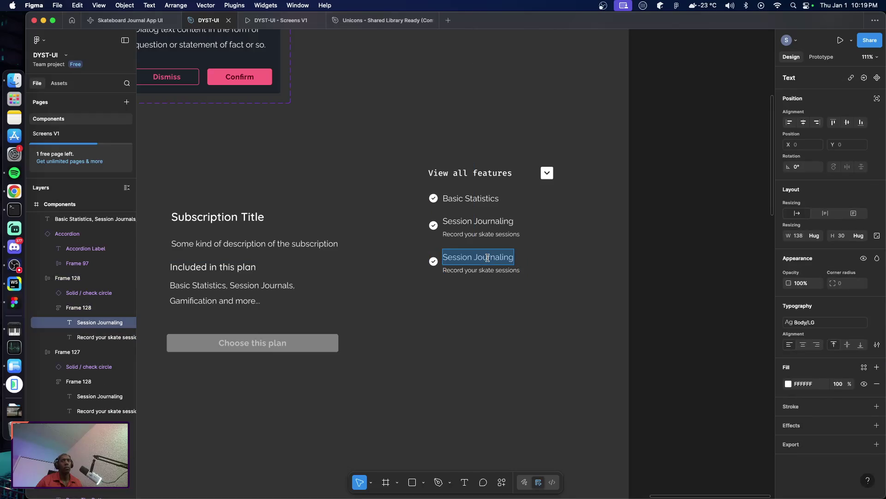
key("super+Tab")
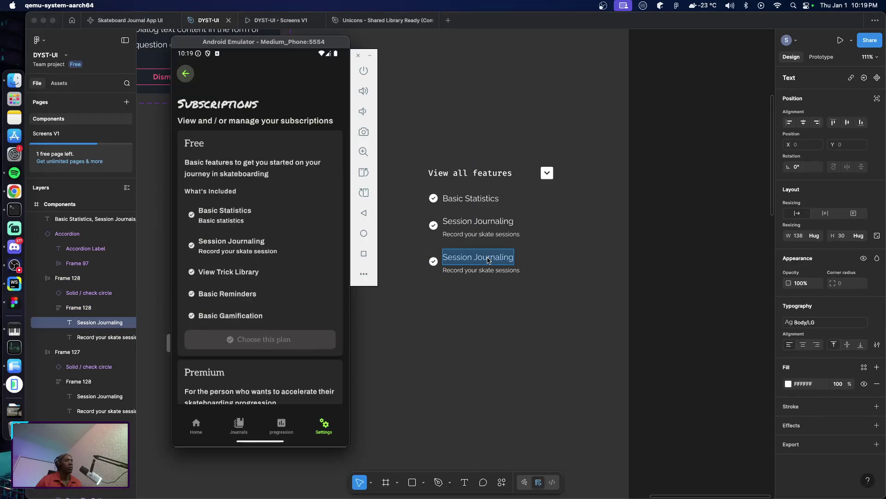
key("super+Tab")
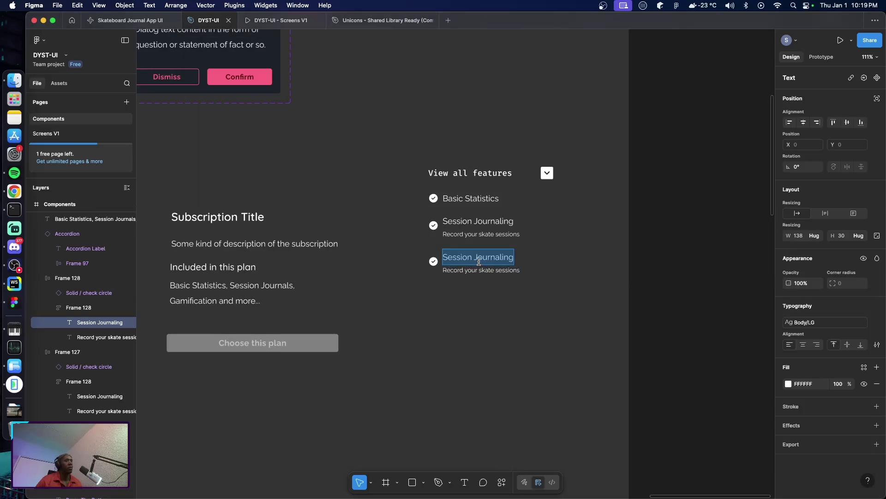
type("Tr")
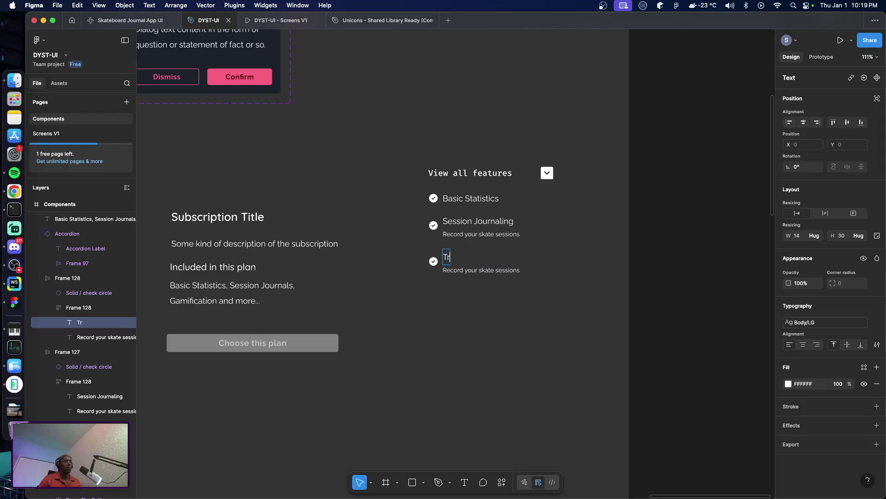
type("ick Librar")
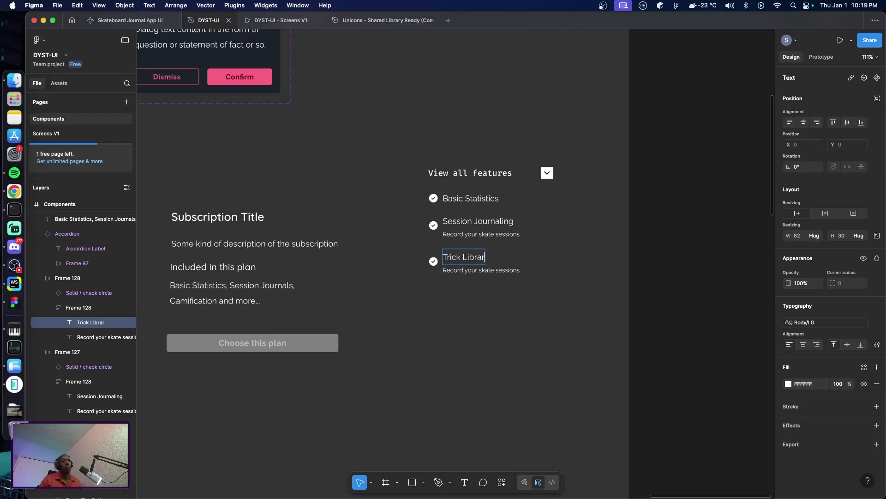
type("y")
Change its description to 'View our searchable library of tricks'
double_click(485, 268)
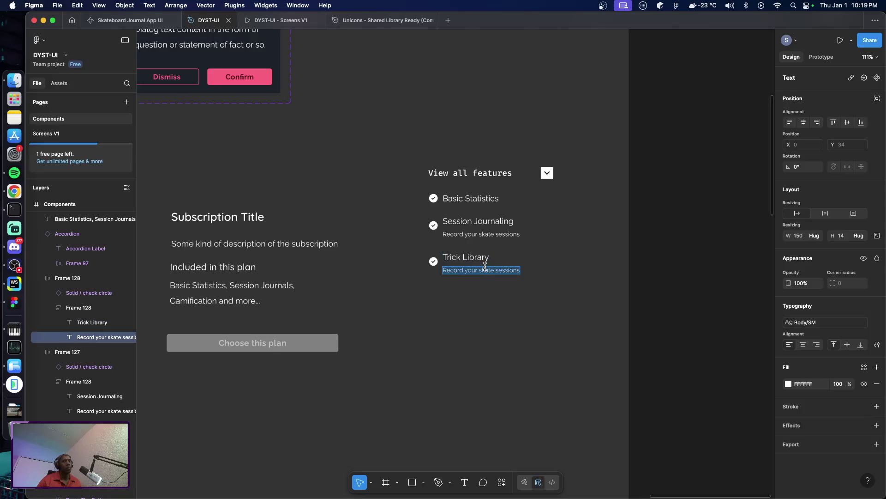
type("View")
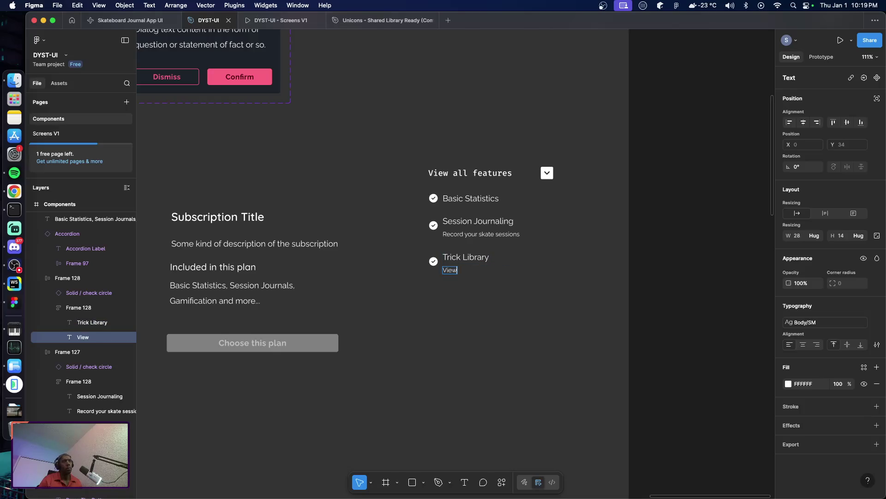
type(" the l")
key("BackSpace")
key("BackSpace")
key("BackSpace")
key("BackSpace")
key("BackSpace")
type("our libr")
type("ary of tri")
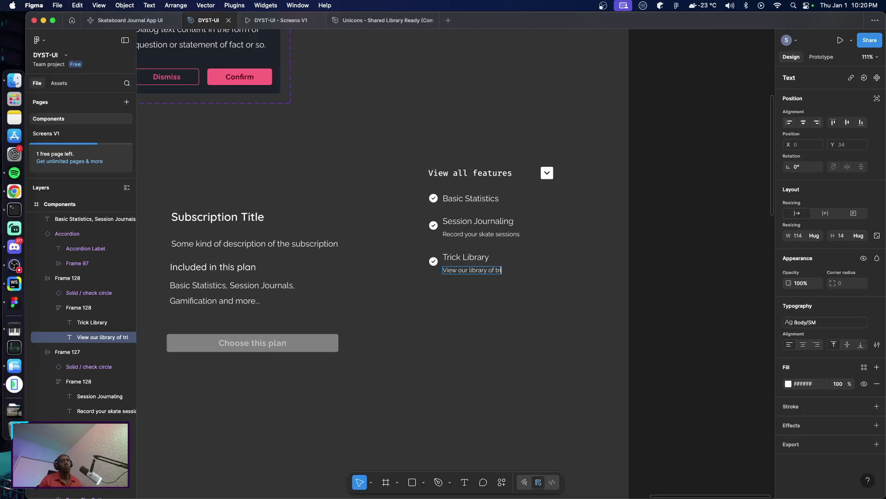
type("ck")
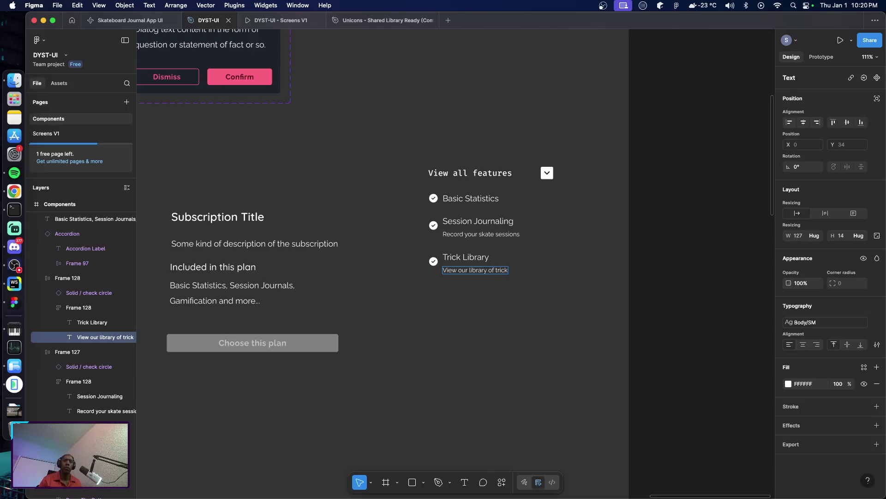
type("s t")
type("o")
key("BackSpace")
left_click(468, 270)
type("searchable")
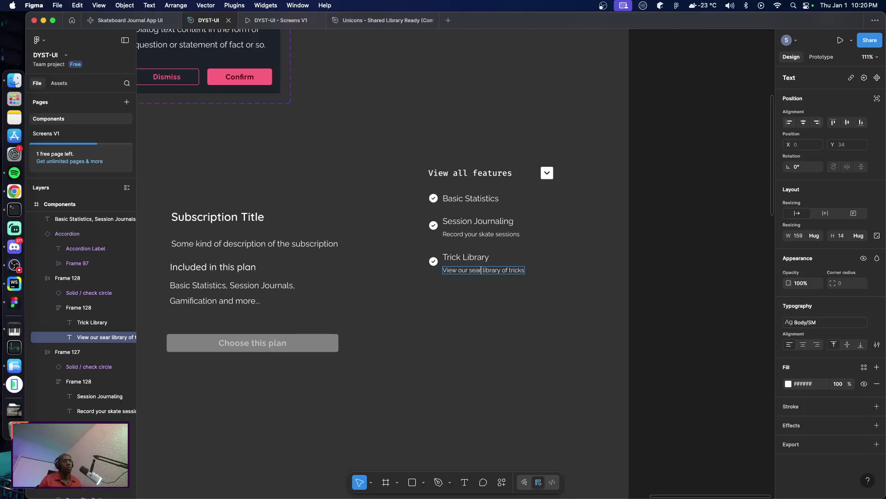
key("Escape")
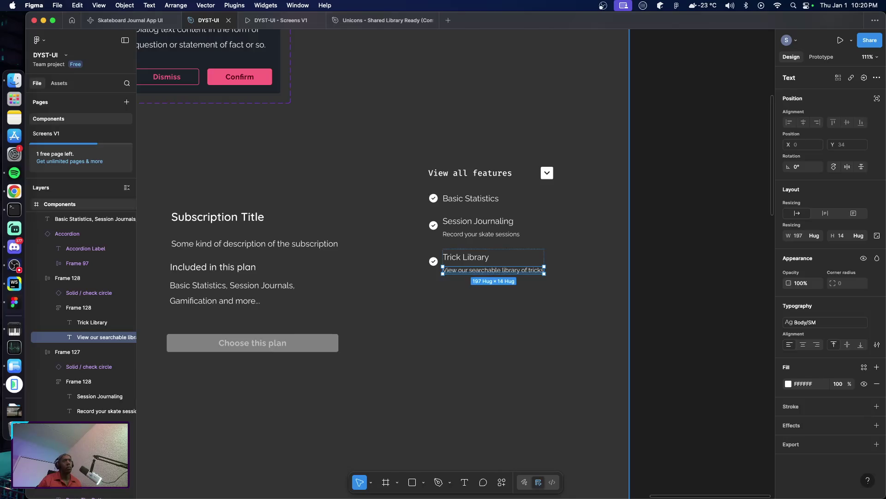
Compare the rows with the running app's feature list and select Trick Library
left_click(483, 313)
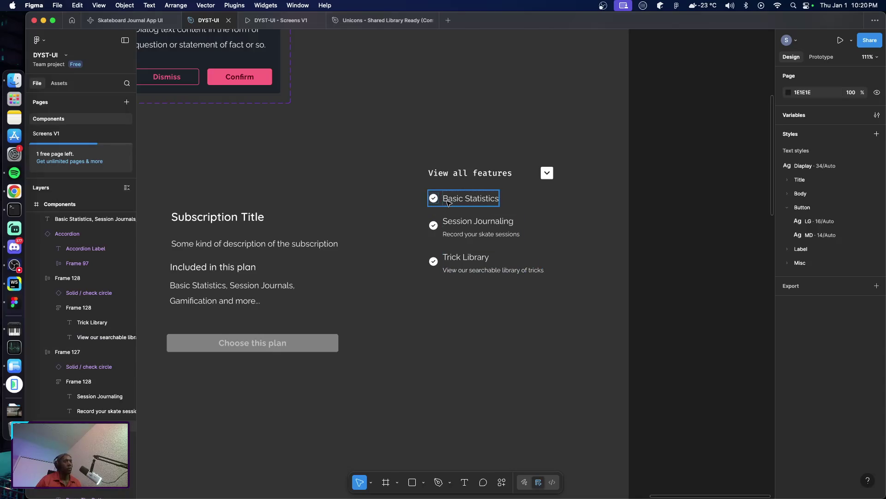
left_click(447, 202)
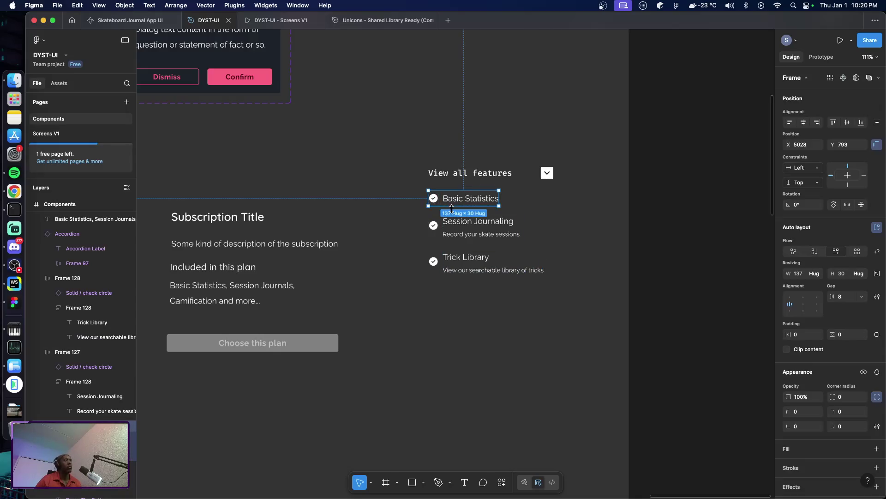
key("super+Tab")
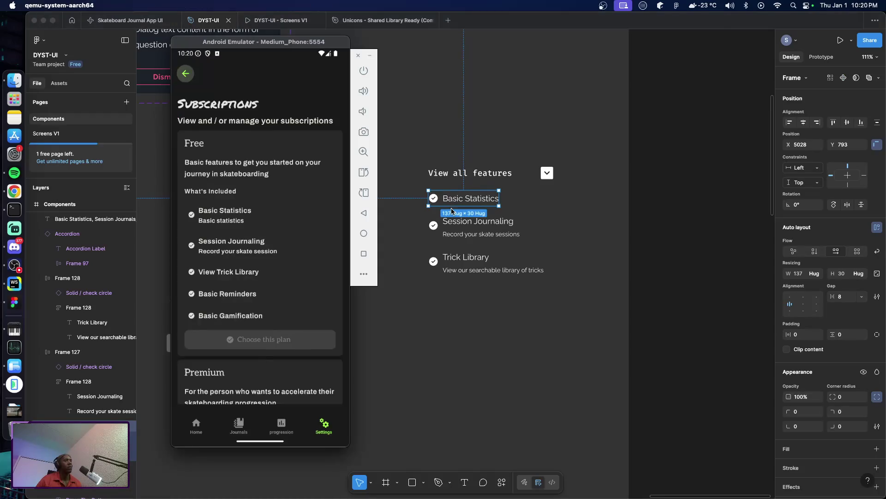
key("super+Tab")
left_click(485, 264)
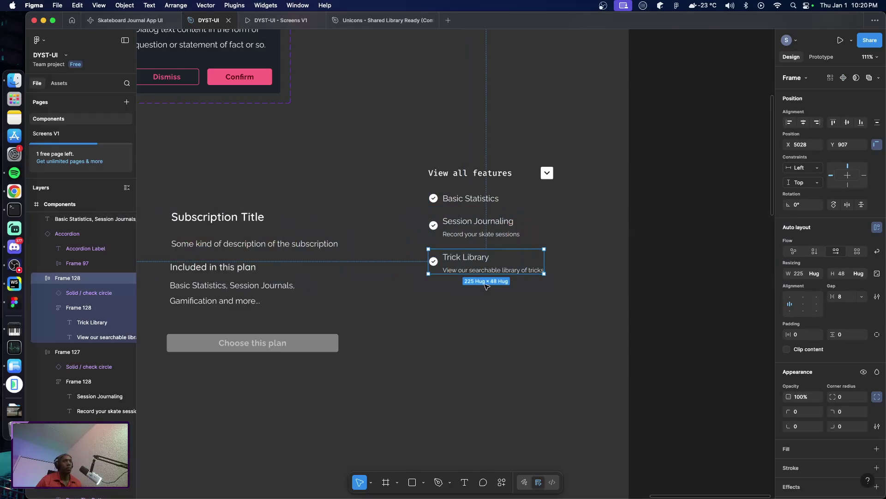
Duplicate the Trick Library row below and retitle the copy 'Basic Reminders'
key("super+d")
left_click_drag(484, 266, 481, 292)
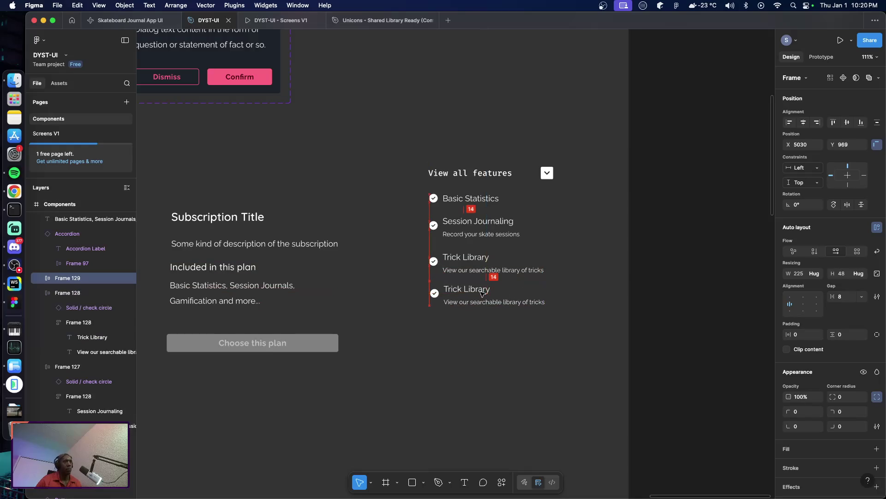
double_click(479, 290)
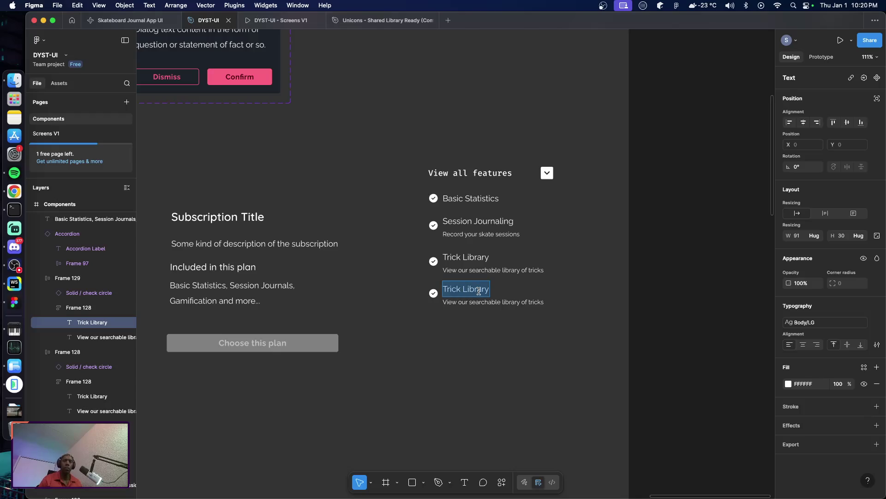
type("Basic Remind")
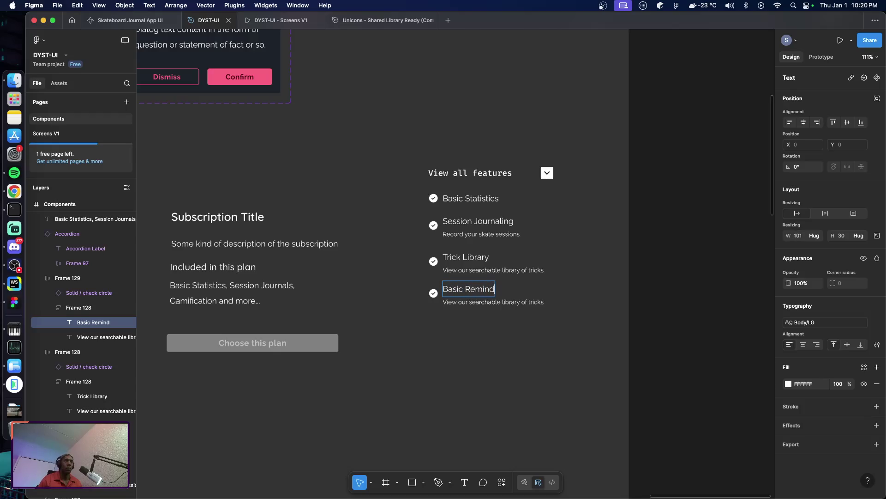
type("ers")
Change the new row's description to 'Get reminded about skate session'
double_click(484, 301)
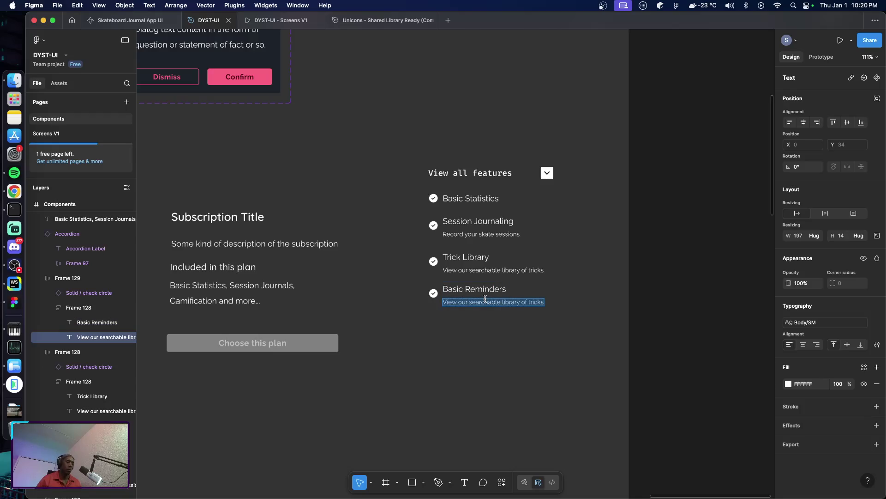
type("Get rem")
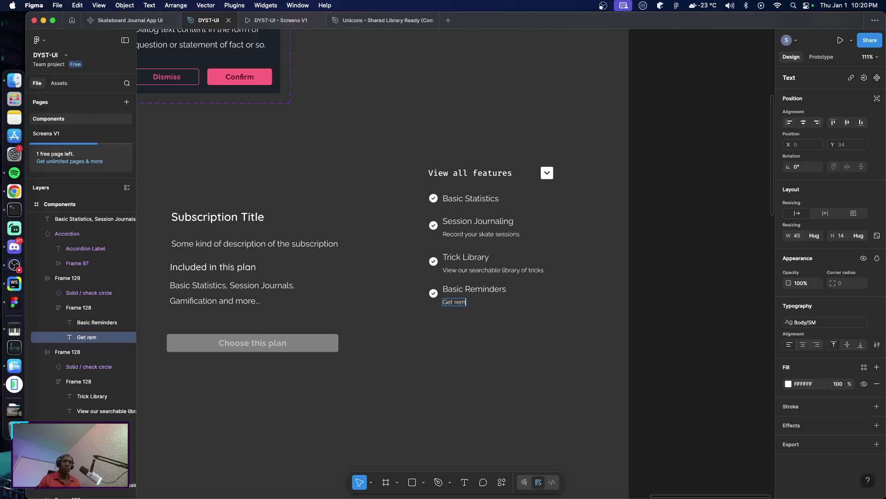
type("inded")
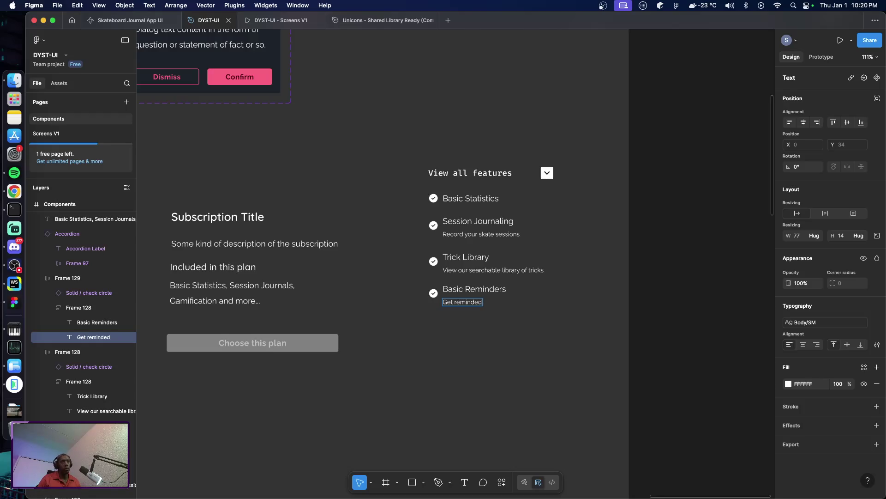
type(" about")
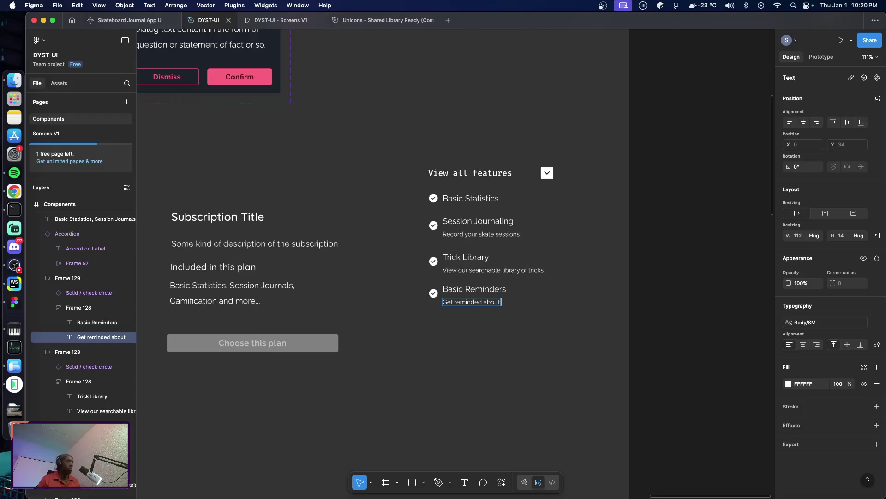
type(" skat")
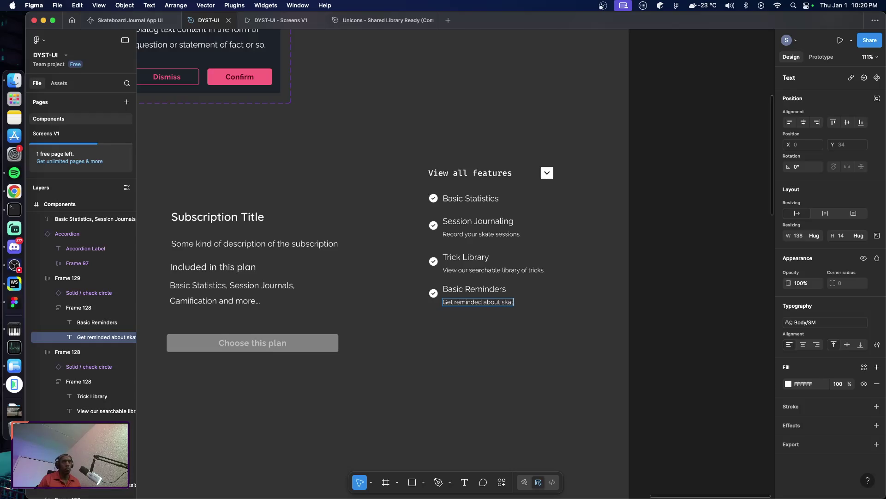
type("e se")
type("ss")
type("ion")
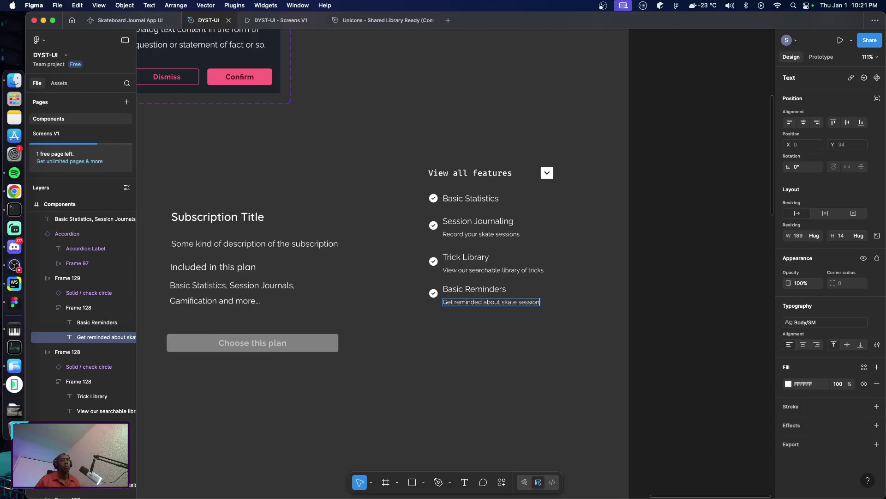
key("super+Tab")
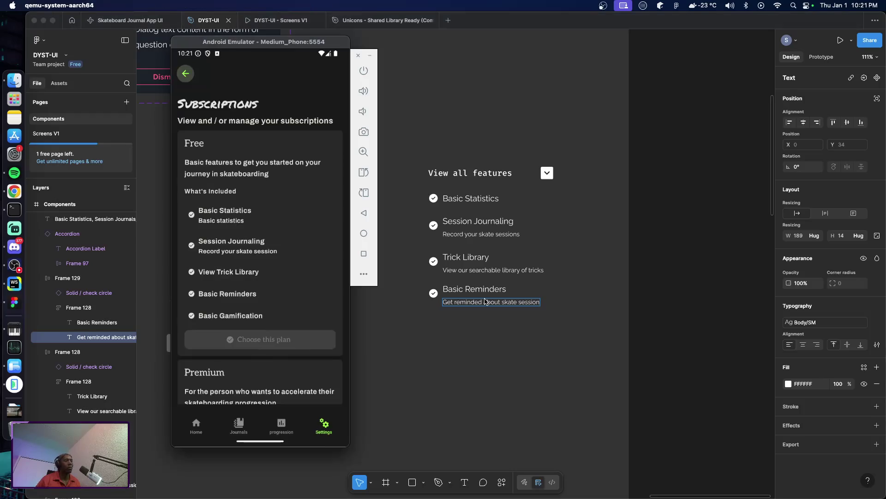
left_click(484, 301)
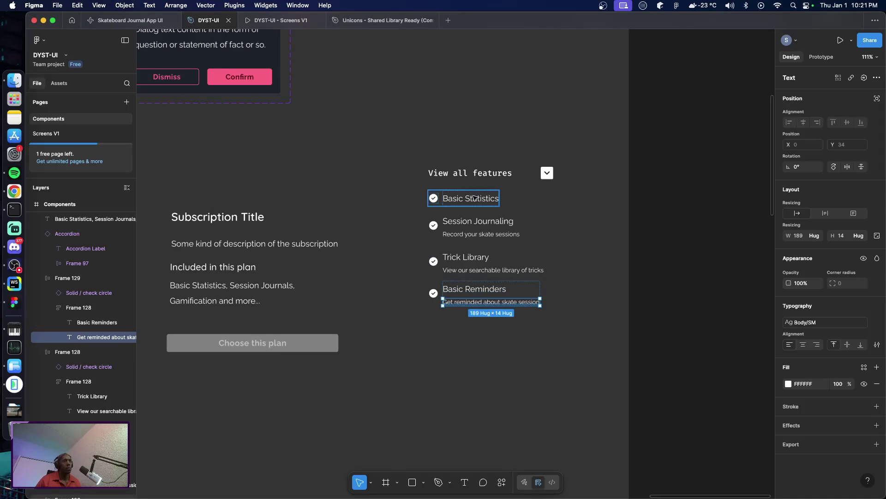
left_click(460, 310)
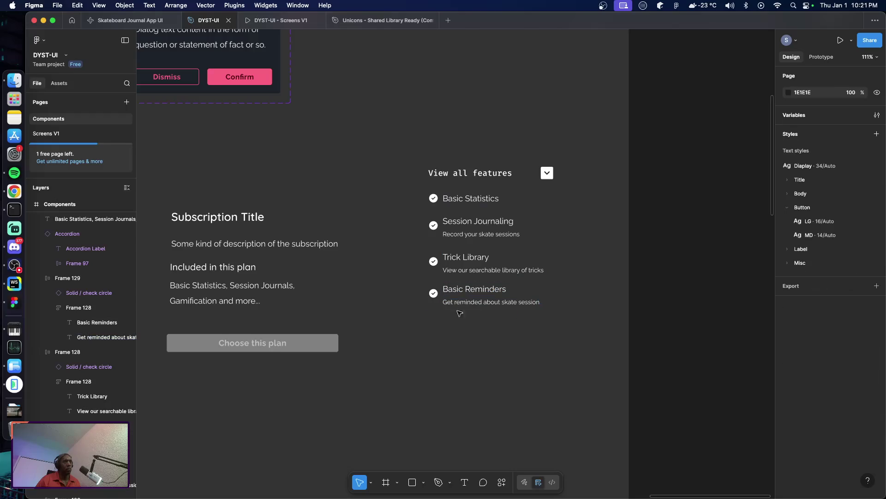
Duplicate Basic Reminders below and rename the copy 'Basic Gamification'
left_click(454, 295)
key("super+d")
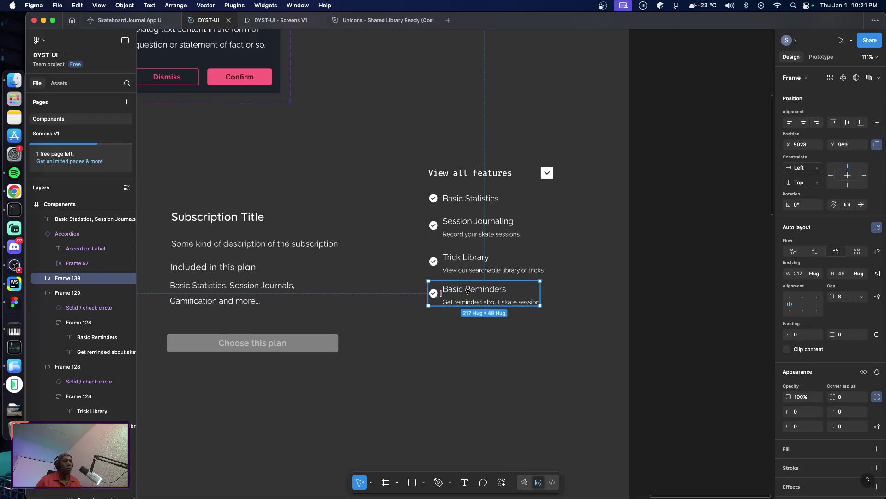
left_click_drag(466, 290, 464, 325)
double_click(474, 323)
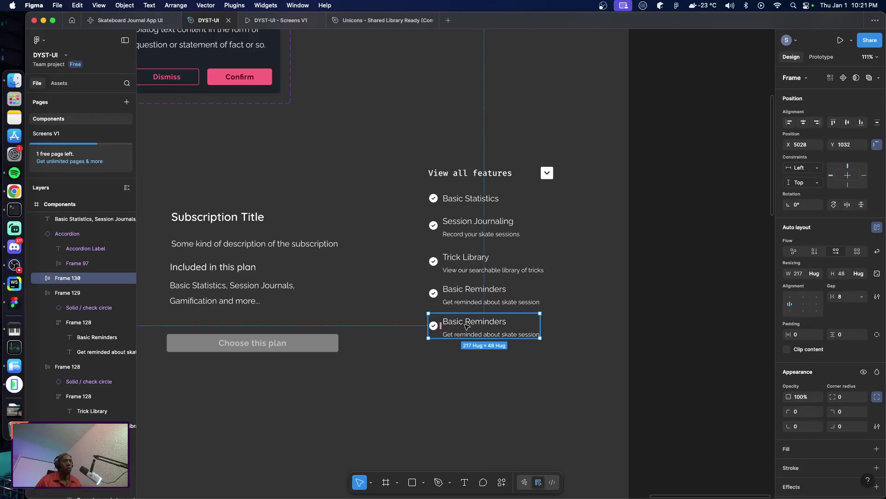
double_click(475, 323)
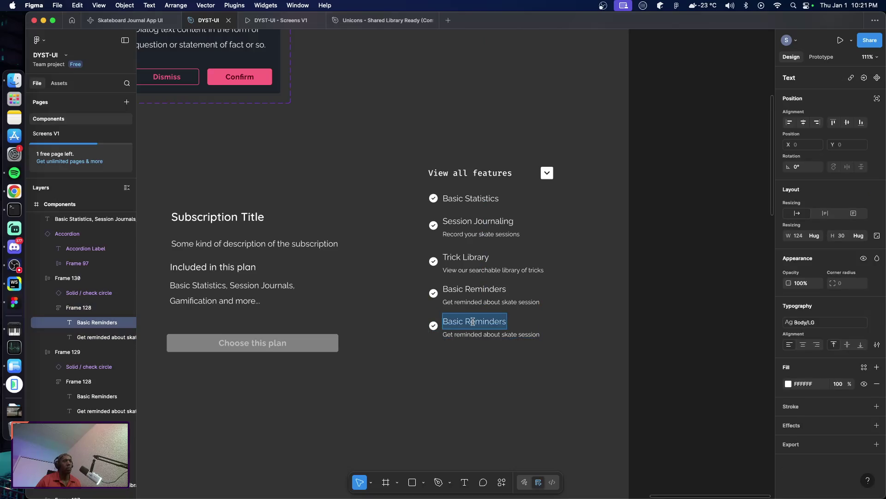
double_click(475, 322)
type("Gam")
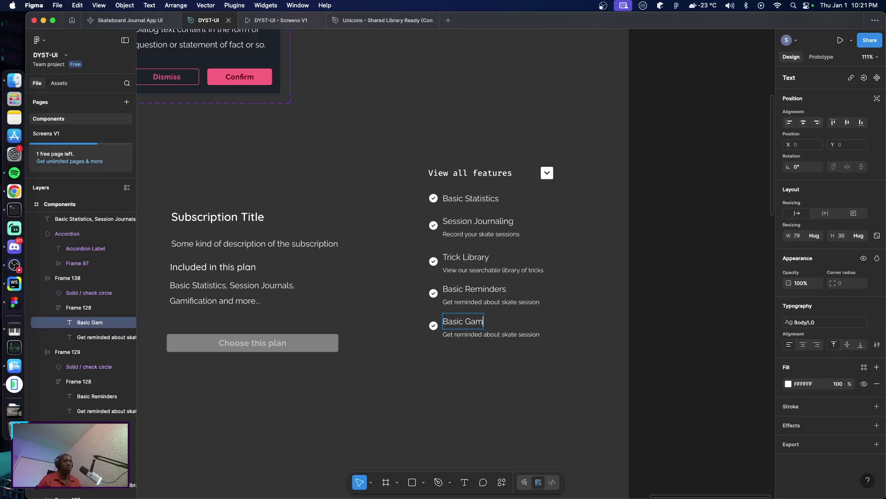
type("ification")
Give the fifth row the description 'Unlock achievements and badges'
left_click(475, 334)
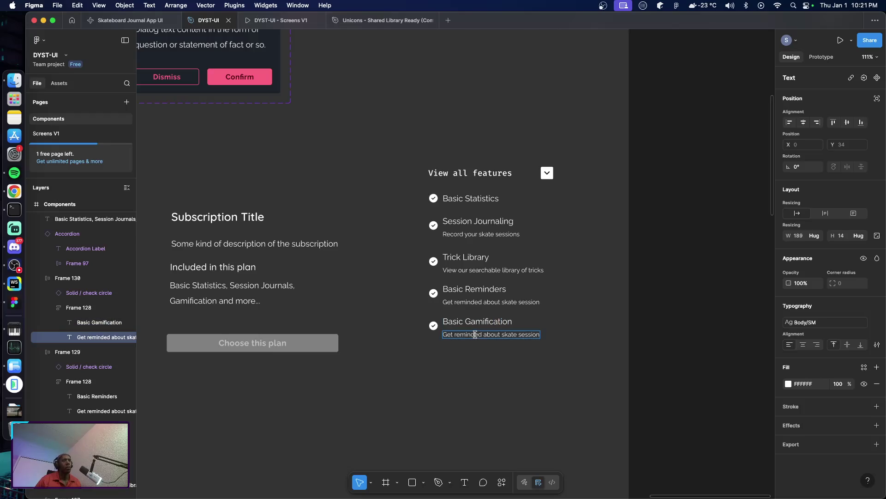
double_click(476, 335)
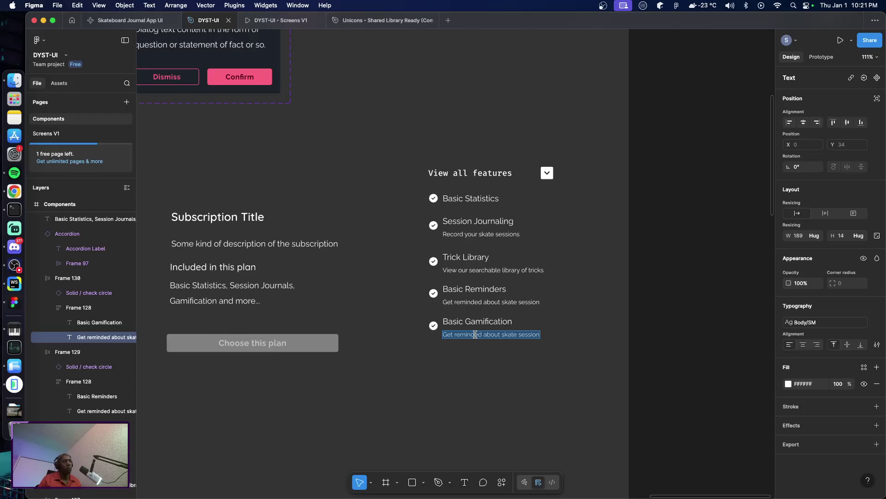
type("Un")
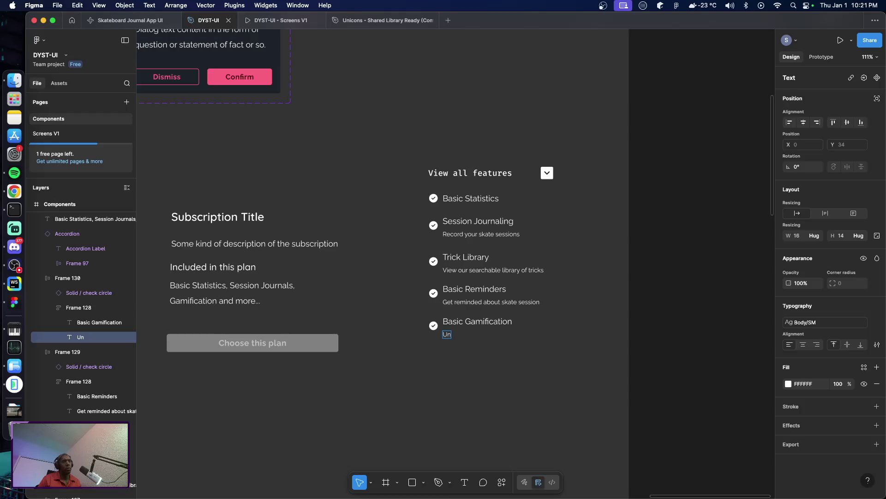
type("lock achie")
type("vement")
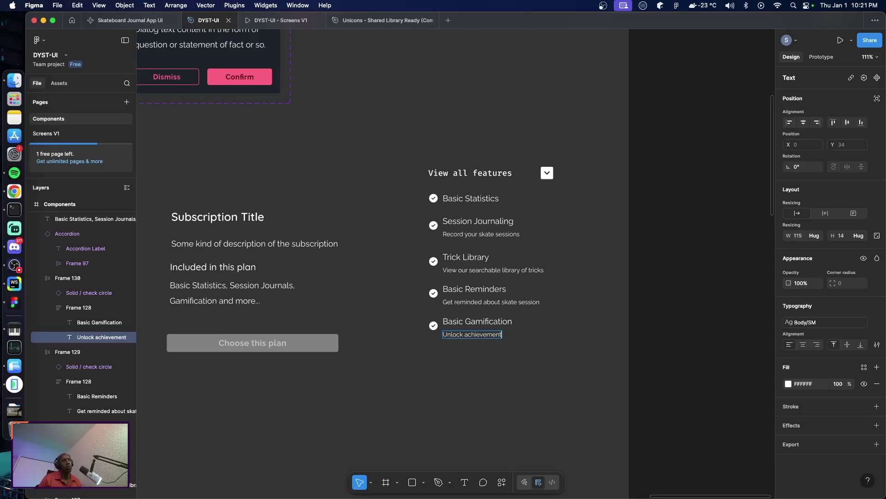
type("s an")
type("d badges")
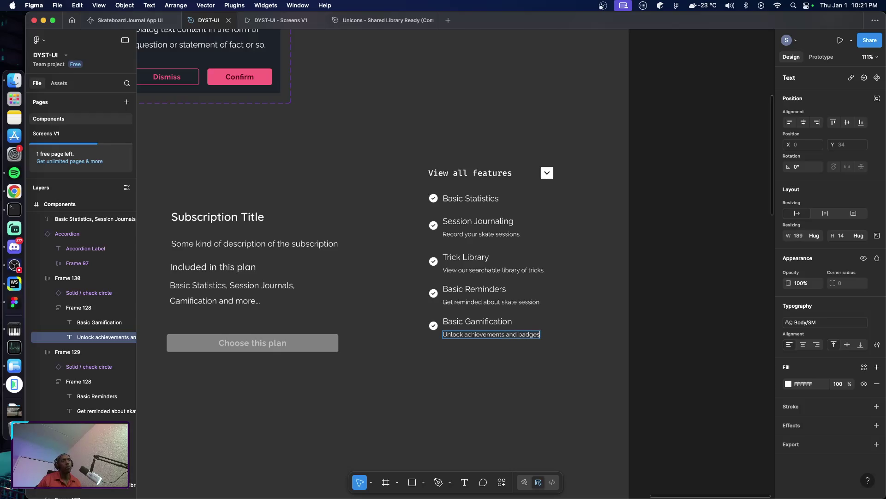
key("Escape")
left_click(489, 372)
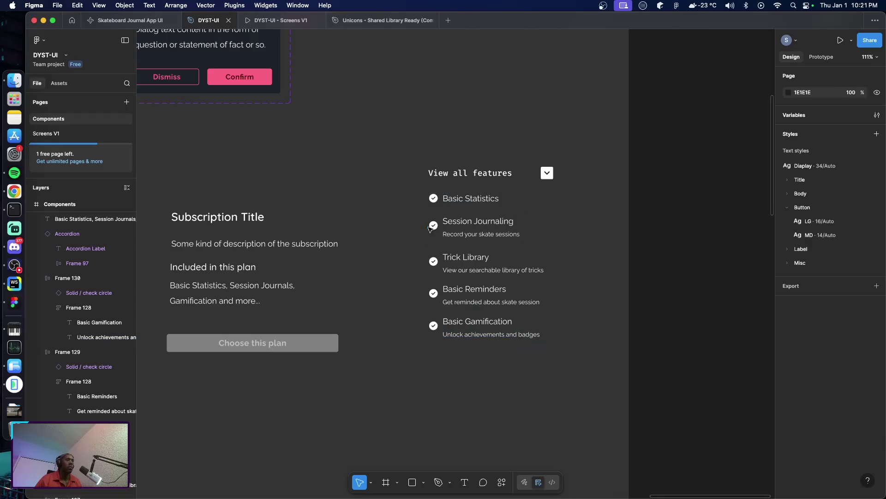
left_click(430, 228)
left_click(848, 298)
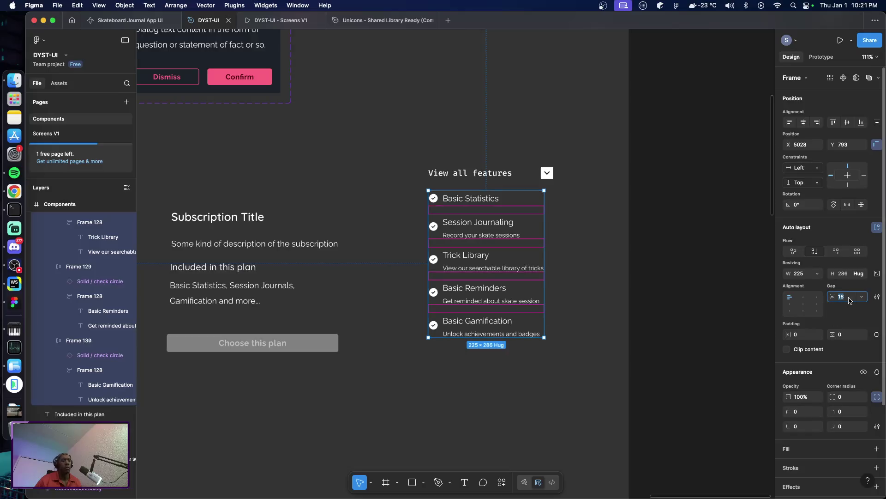
Set the feature list's row spacing to 8
type("8")
key("Return")
left_click(567, 350)
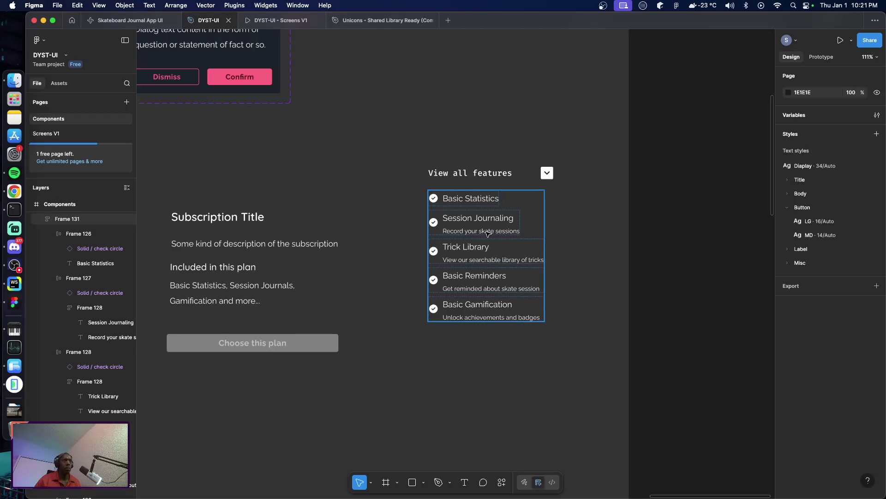
Wrap the View all features header and list in an auto-layout frame and make it a component
left_click(450, 178)
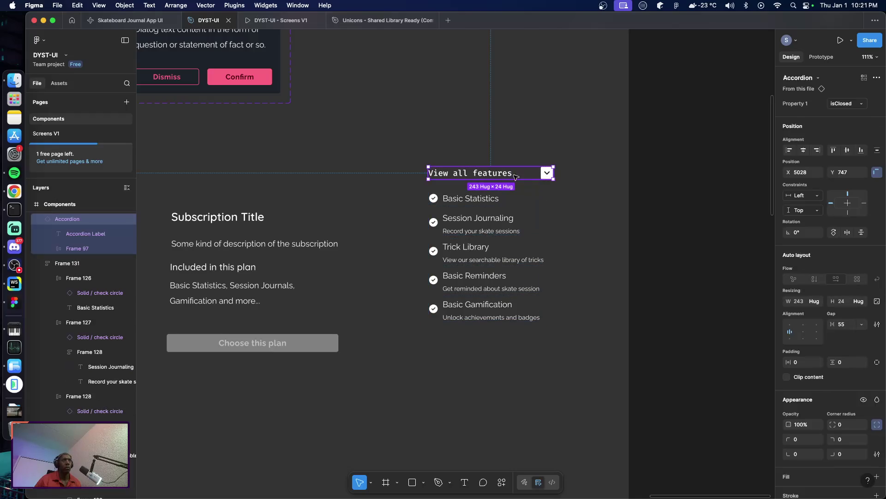
left_click_drag(396, 150, 588, 344)
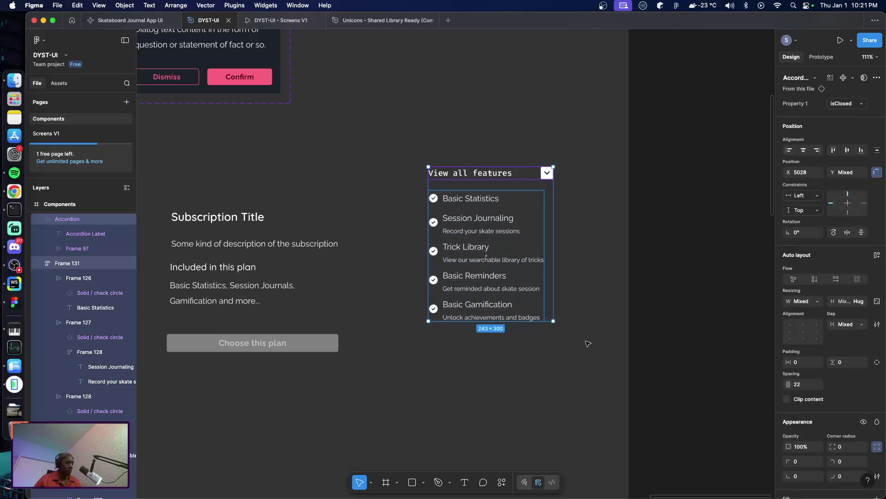
key("shift+a")
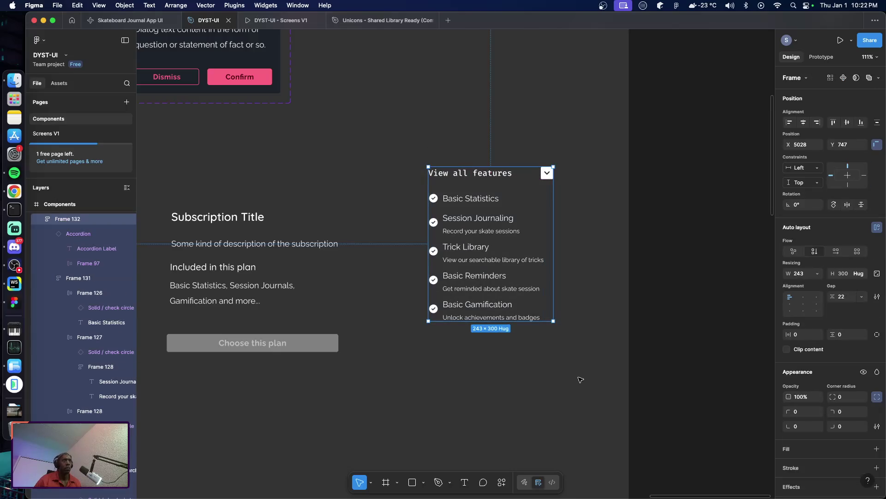
left_click(573, 369)
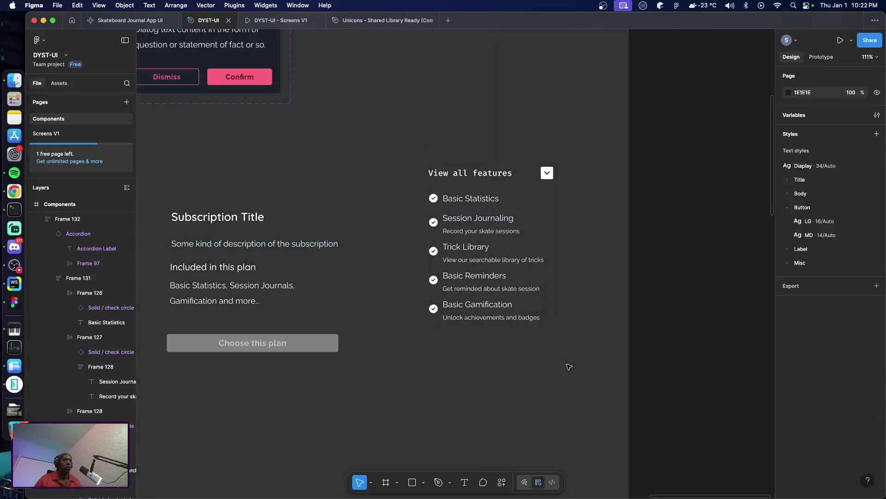
left_click(488, 198)
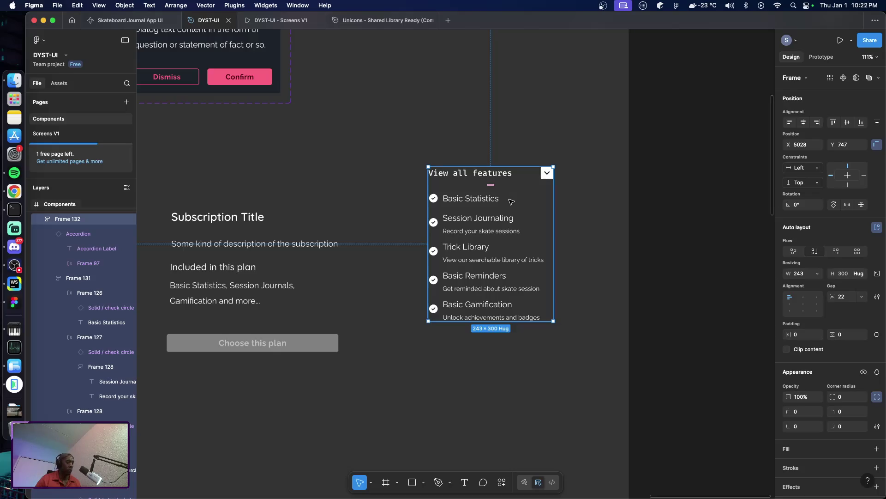
key("super+alt+k")
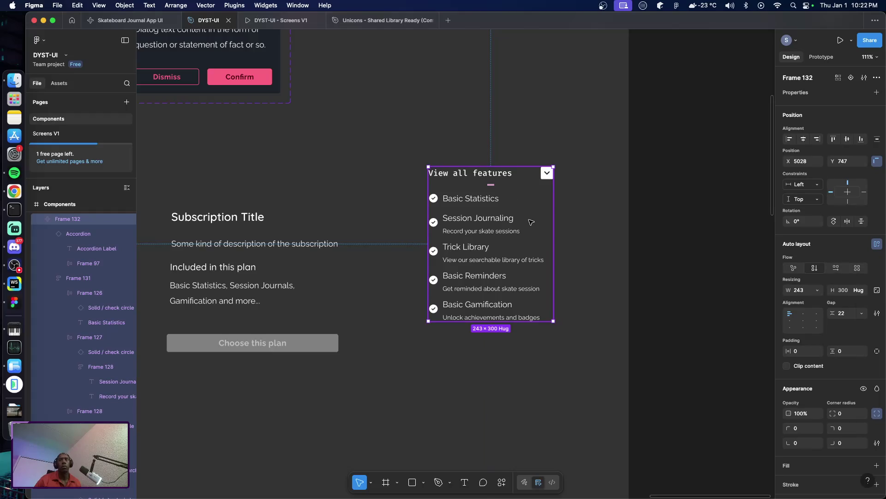
scroll(531, 222, "up", 3)
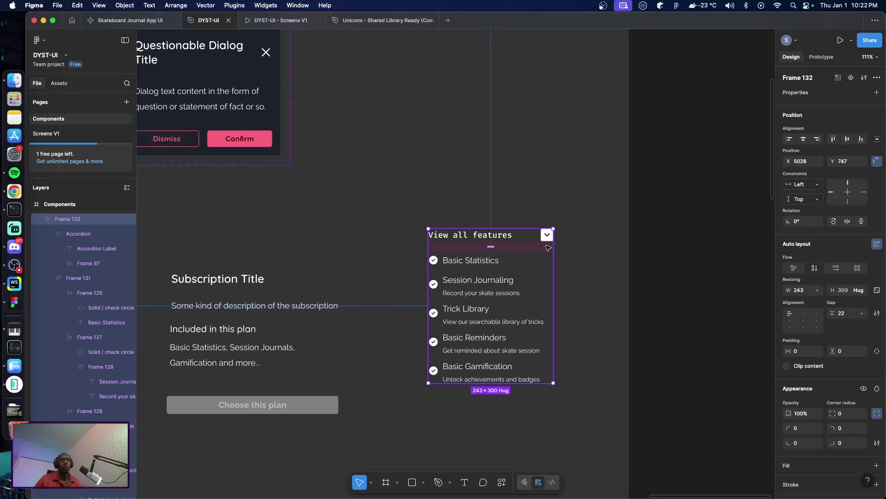
Add a second accordion variant and name it 'collapsed'
left_click(851, 77)
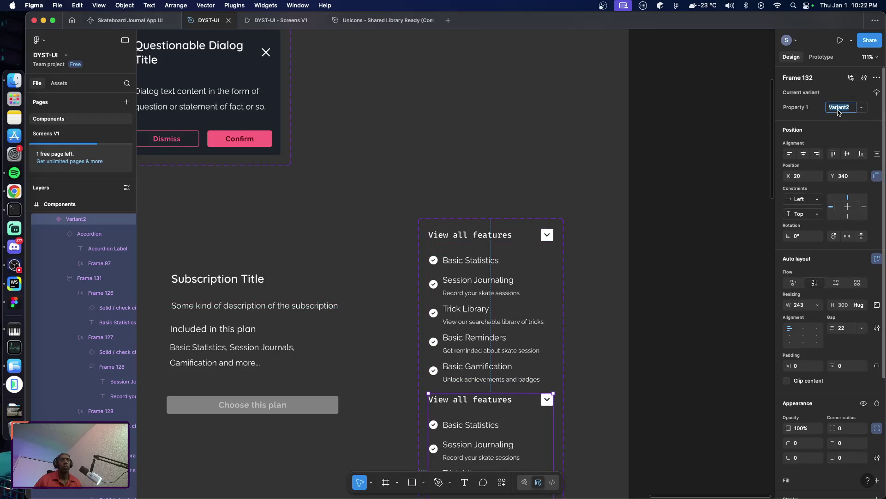
scroll(619, 220, "down", 5)
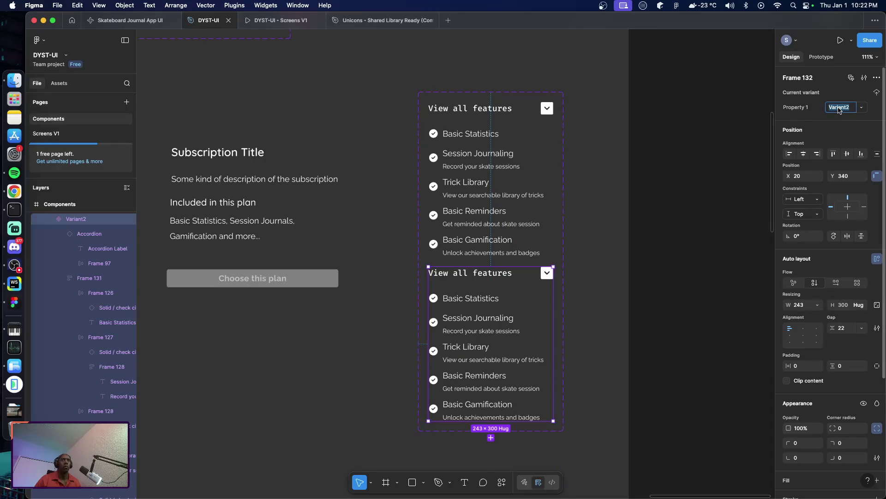
type("co")
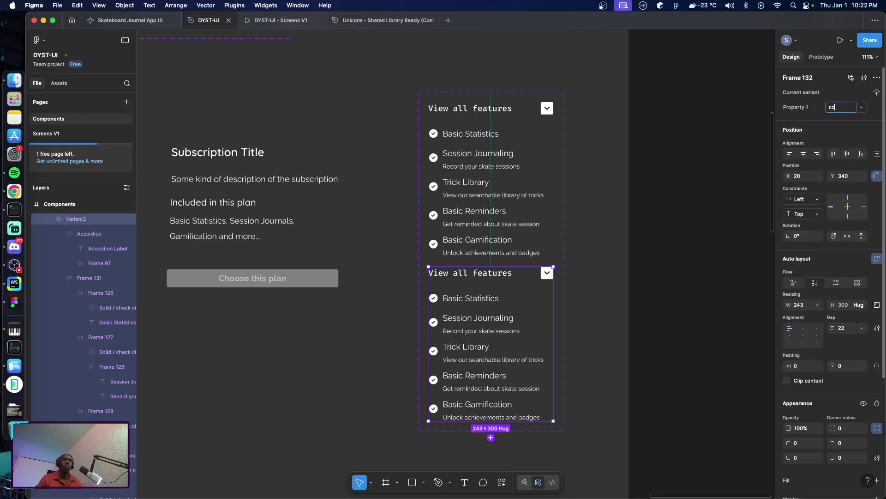
type("llapsed")
key("Return")
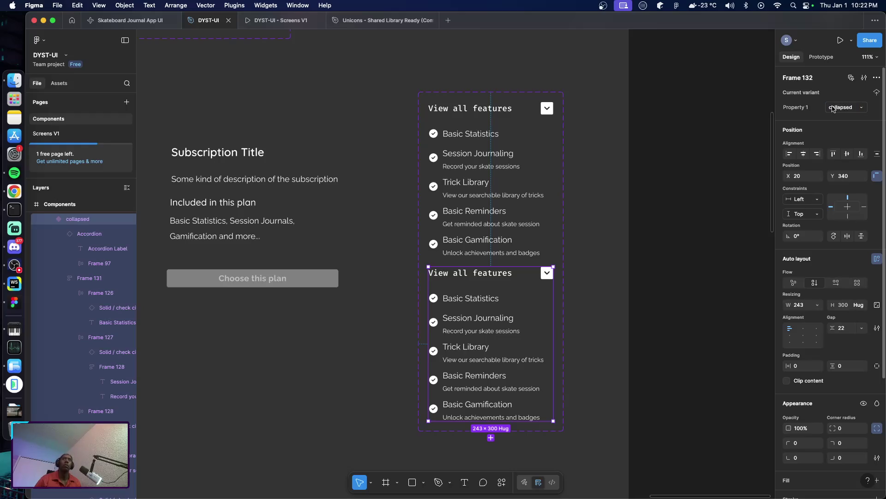
Hide the feature list in the collapsed variant, leaving only the header
left_click(472, 302)
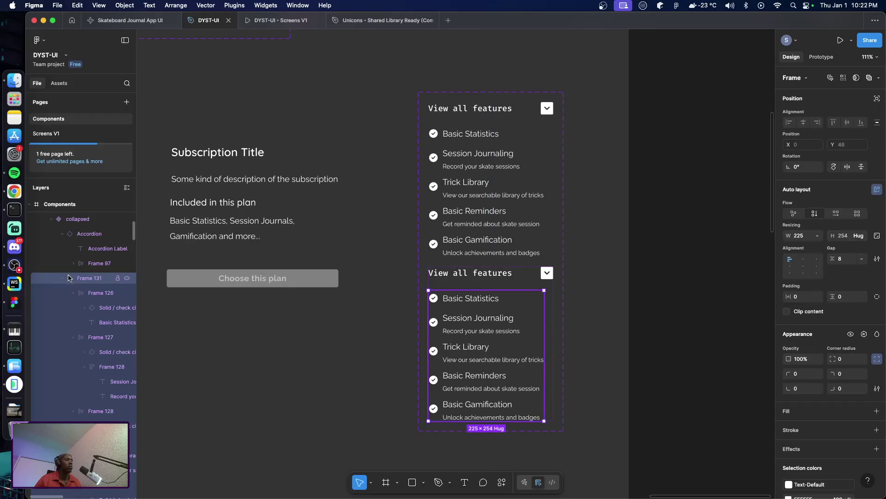
left_click(127, 279)
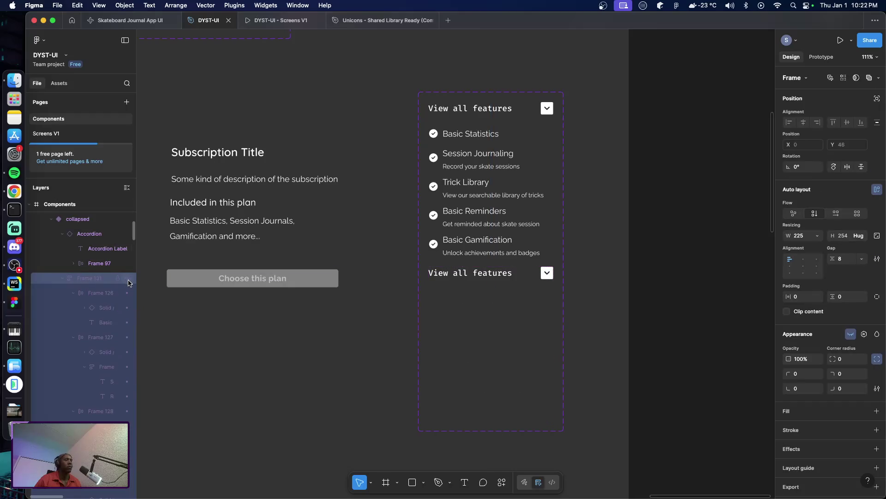
key("Escape")
left_click(510, 276)
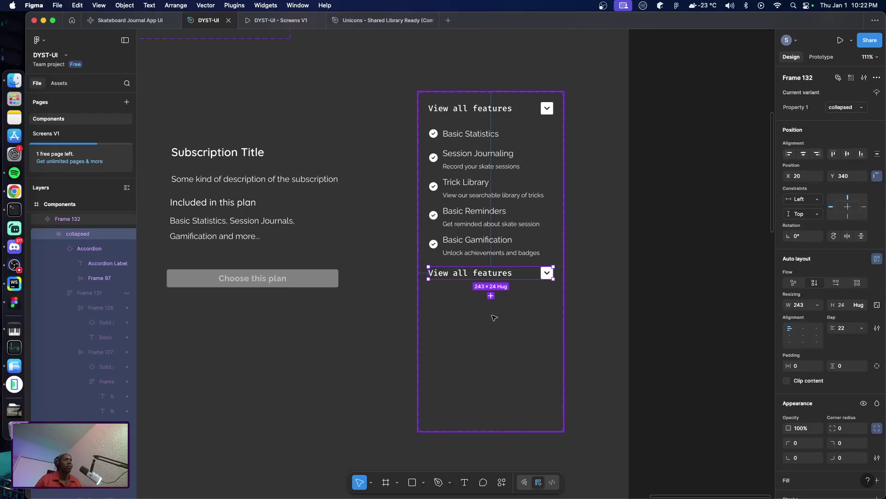
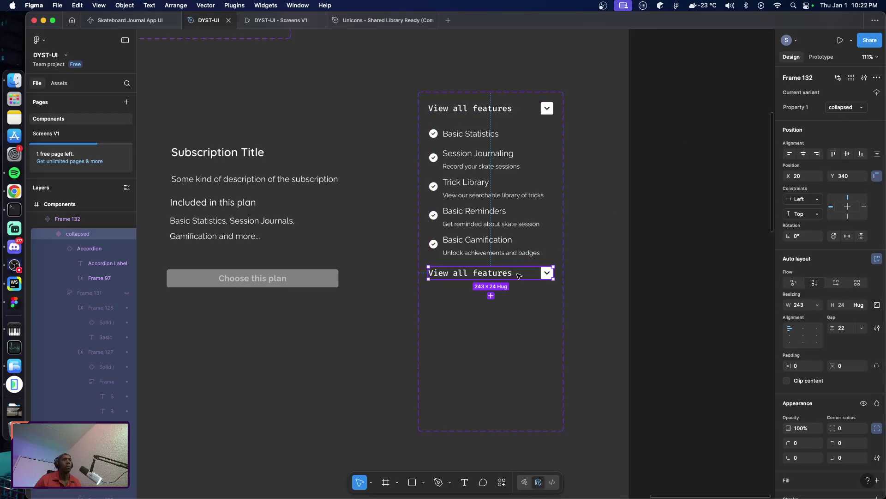
Switch the upper accordion's Property 1 to isOpen, then select the collapsed accordion for copying
double_click(545, 276)
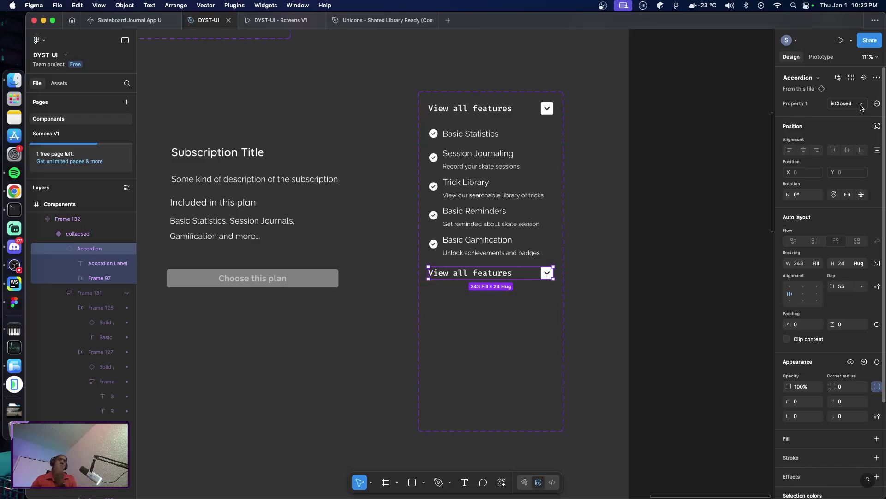
left_click(519, 111)
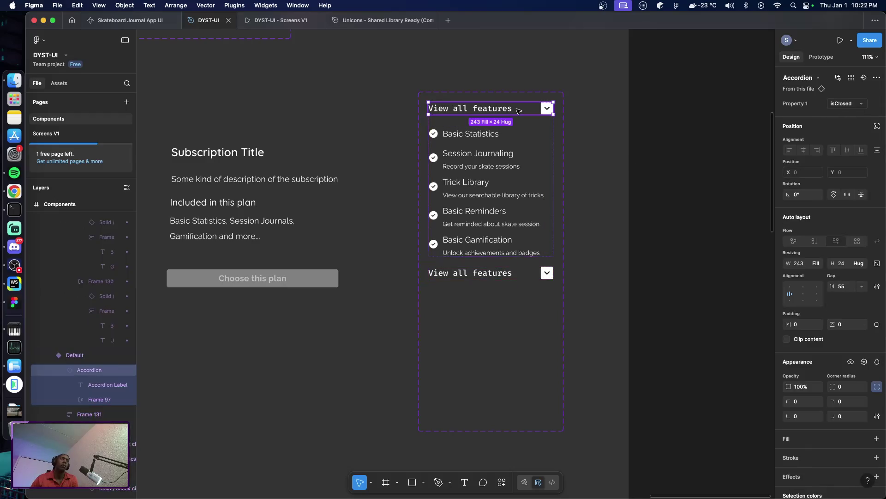
left_click(858, 106)
left_click(827, 117)
left_click(589, 201)
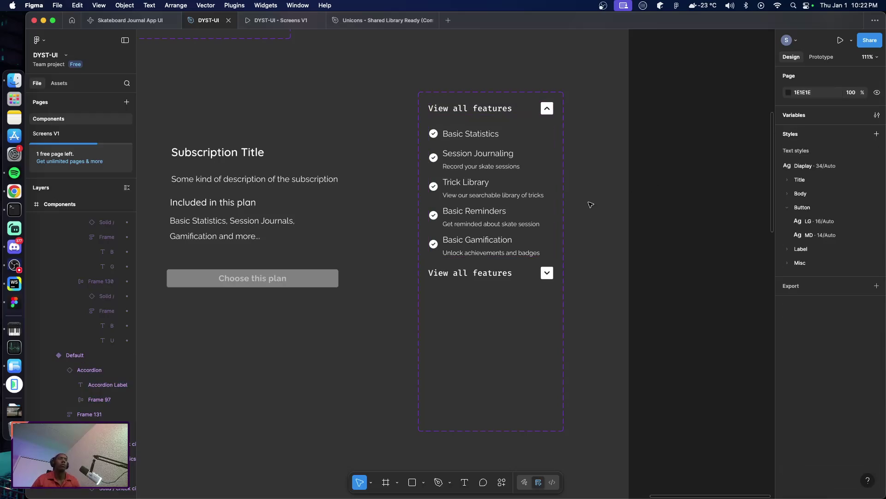
left_click(487, 274)
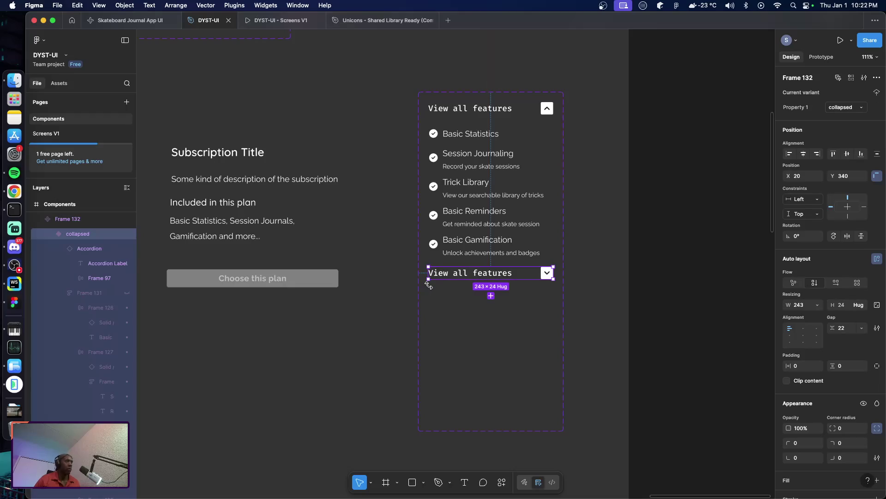
left_click(182, 255)
Paste the collapsed accordion and place it just above Choose this plan
right_click(182, 255)
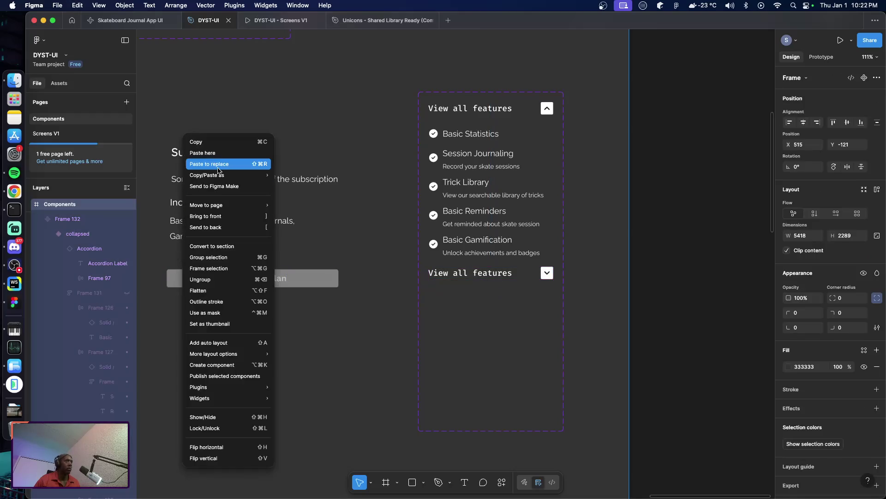
left_click(221, 148)
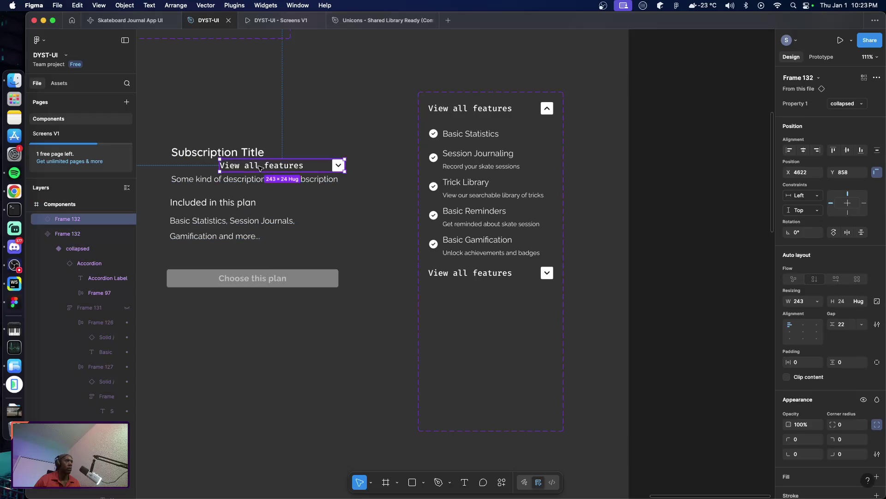
left_click_drag(259, 167, 211, 257)
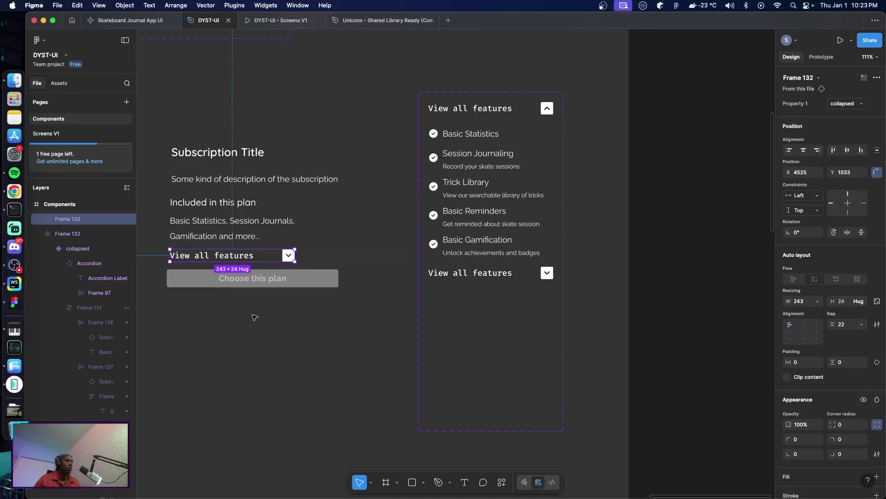
Group the Included in this plan heading and feature text in auto layout
scroll(257, 315, "up", 2)
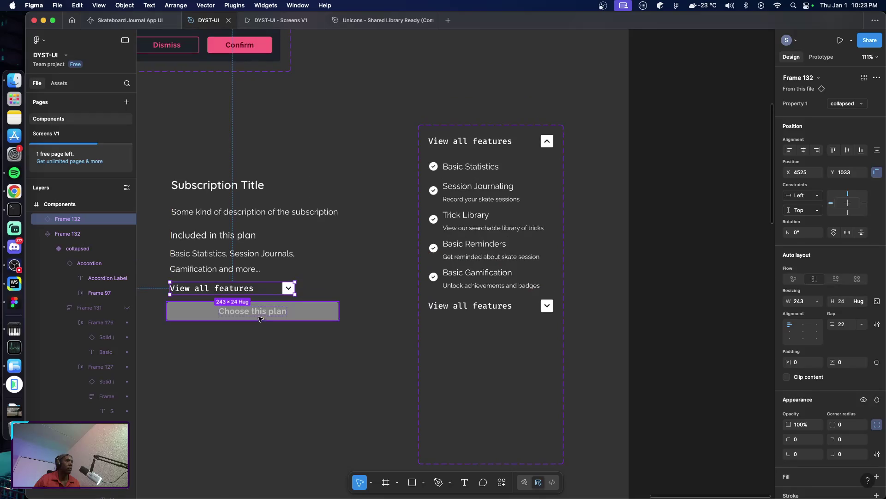
left_click(205, 236)
left_click(203, 254, "shift")
key("shift+a")
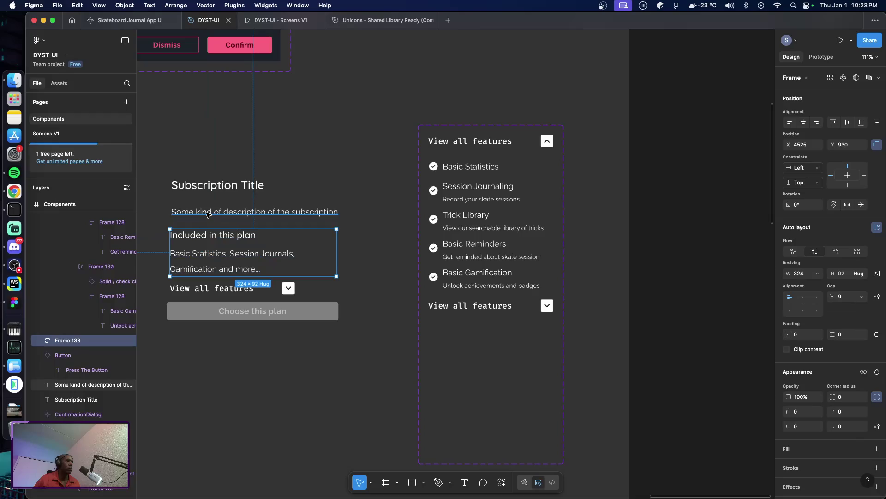
left_click_drag(203, 211, 200, 216)
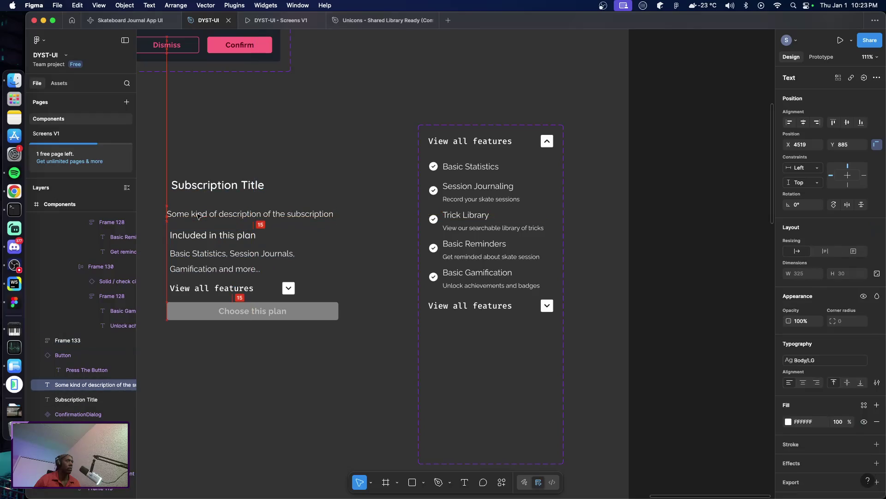
Wrap all of the card's elements in a vertical auto layout frame
left_click_drag(149, 158, 366, 341)
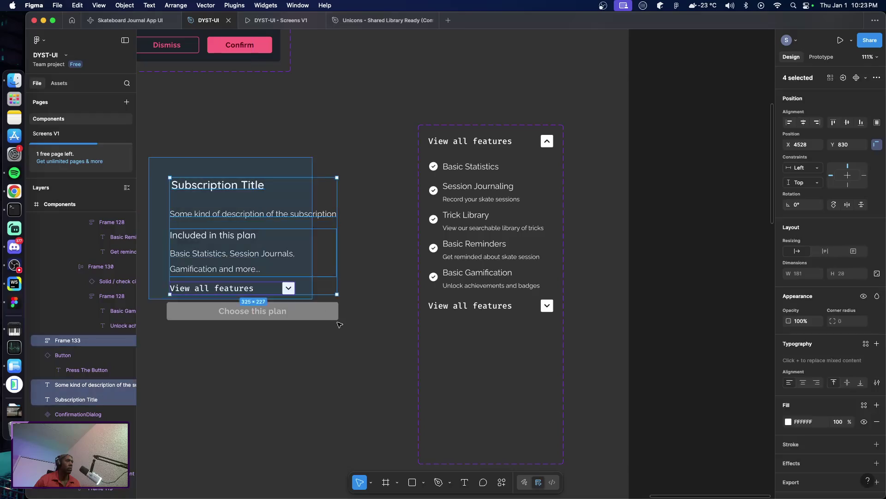
key("shift+a")
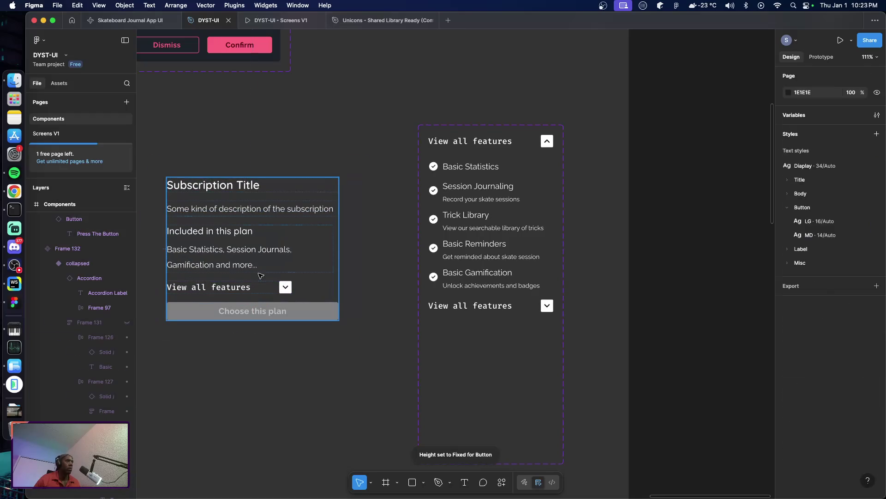
left_click(250, 256)
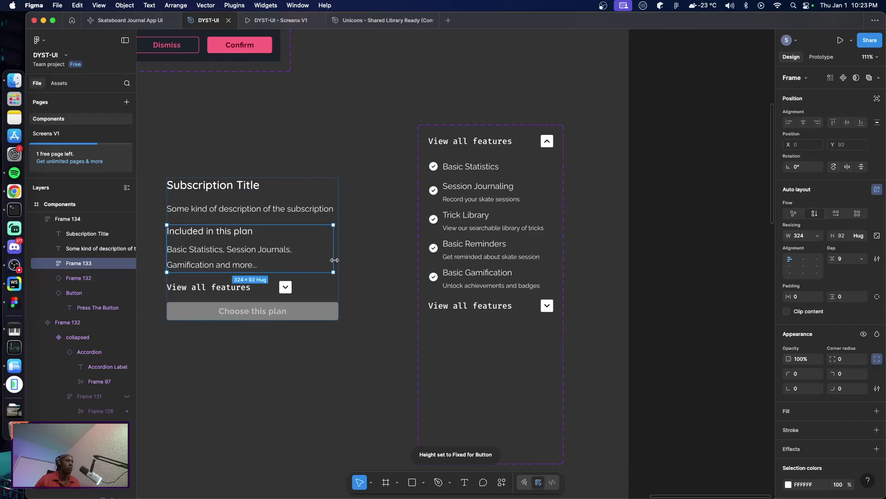
Set the included-features group and the accordion width to Fill container
left_click(818, 236)
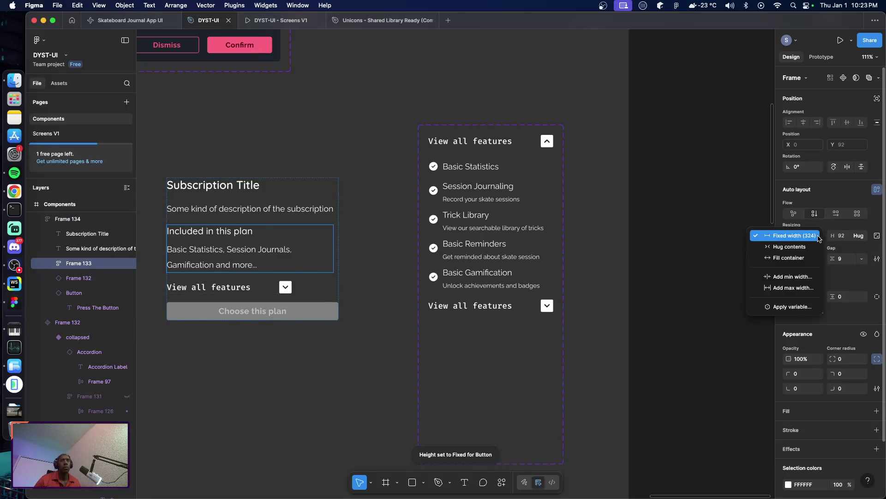
left_click(804, 259)
left_click(337, 346)
left_click(282, 287)
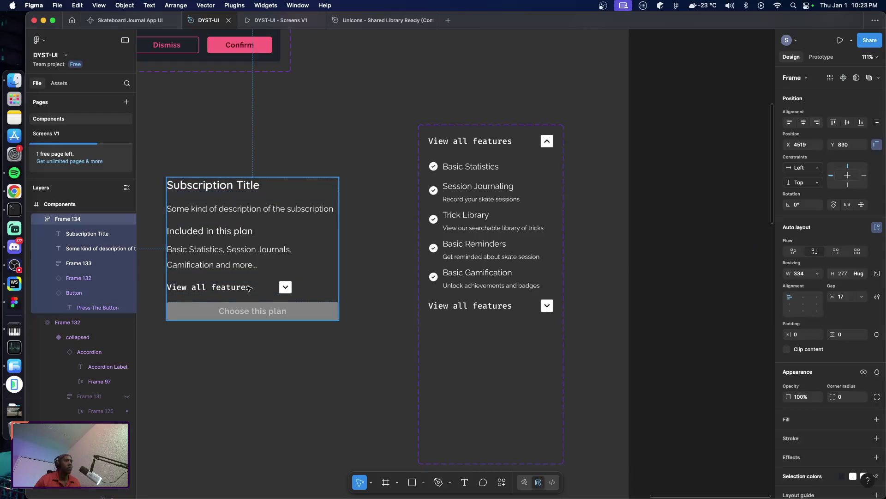
left_click(256, 291)
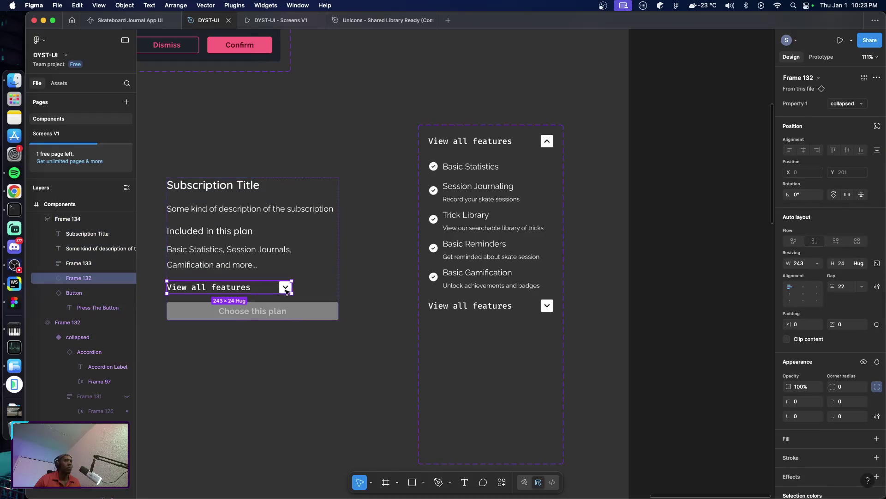
left_click(818, 263)
left_click(806, 285)
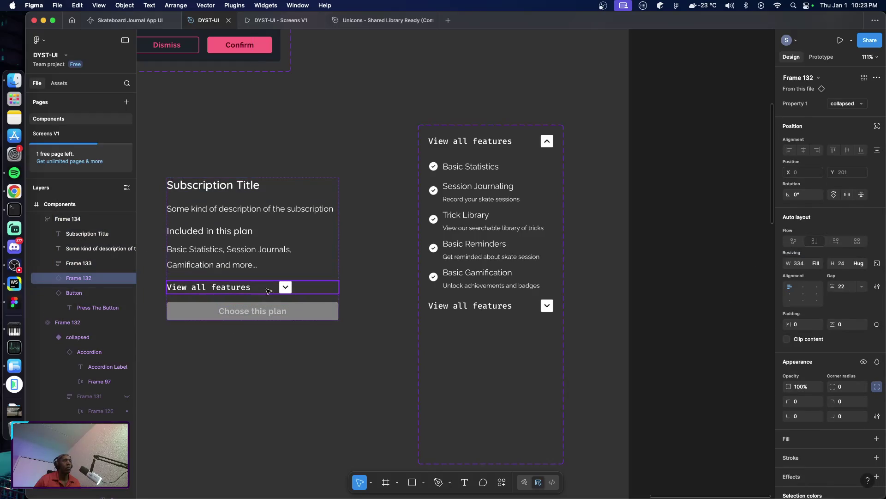
Make the accordion's inner row and View all features label fill the full width
double_click(242, 288)
double_click(242, 289)
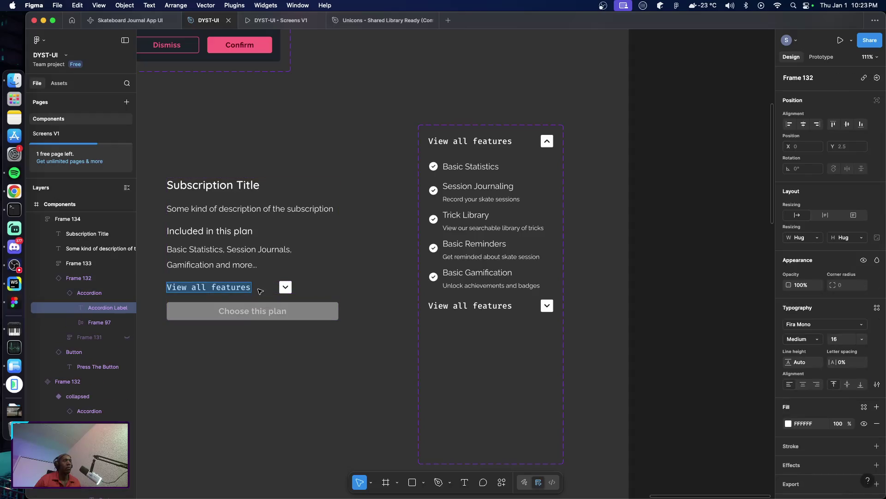
key("Escape")
left_click(89, 294)
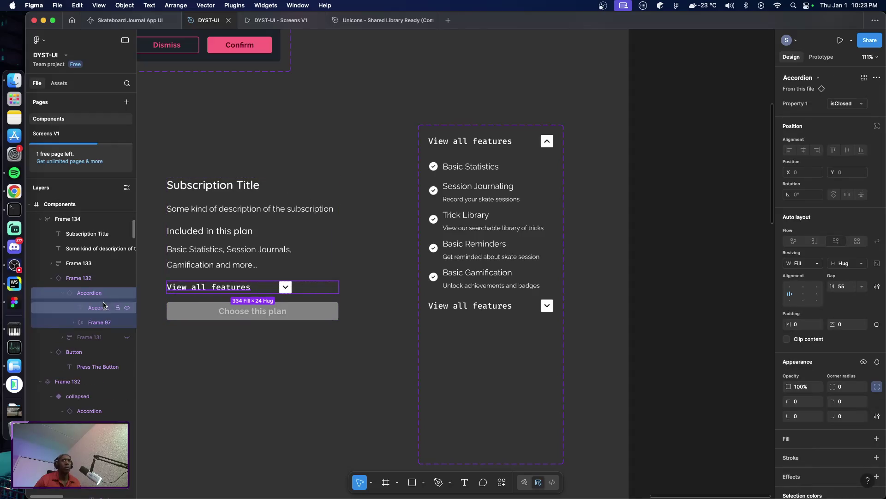
left_click(815, 263)
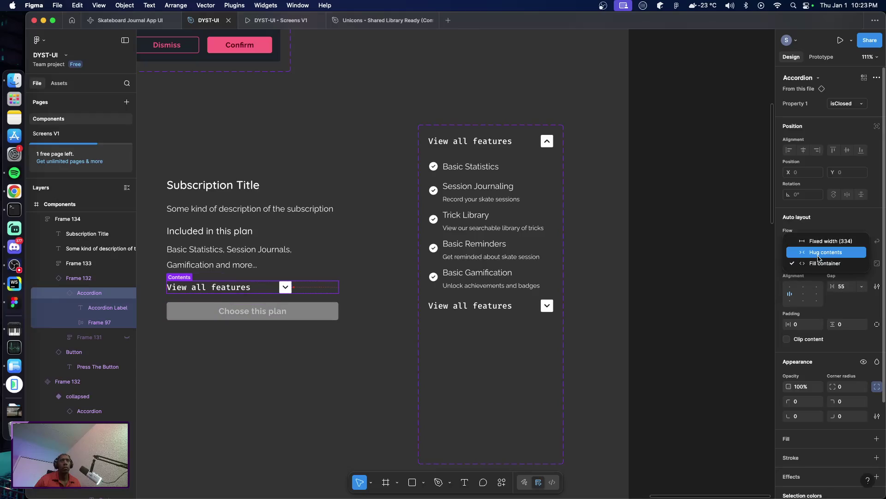
left_click(110, 312)
left_click(103, 308)
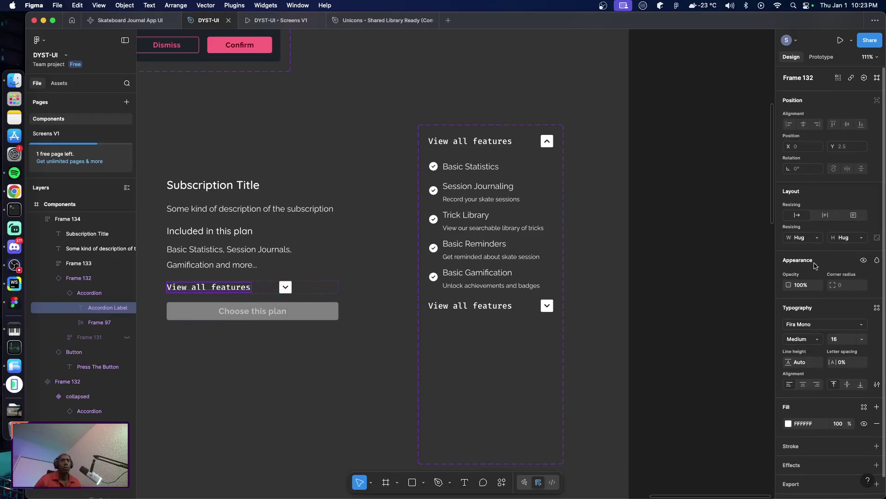
left_click(812, 237)
left_click(817, 248)
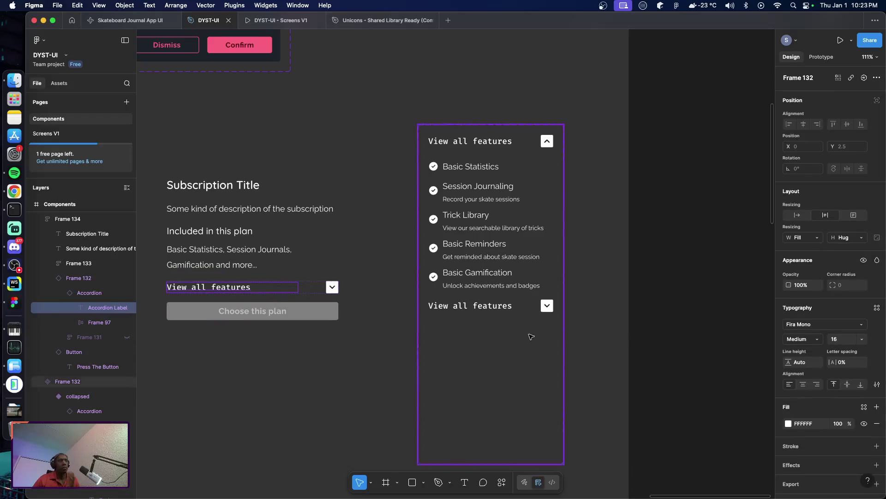
left_click(317, 355)
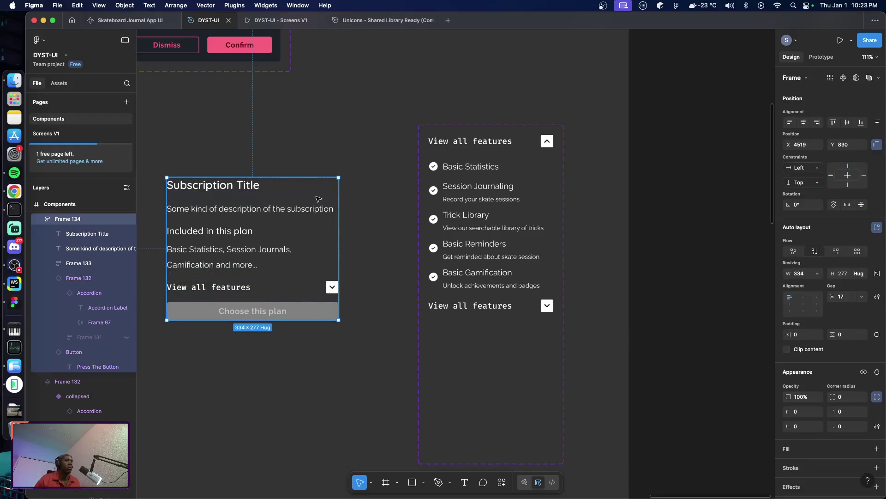
left_click(299, 187)
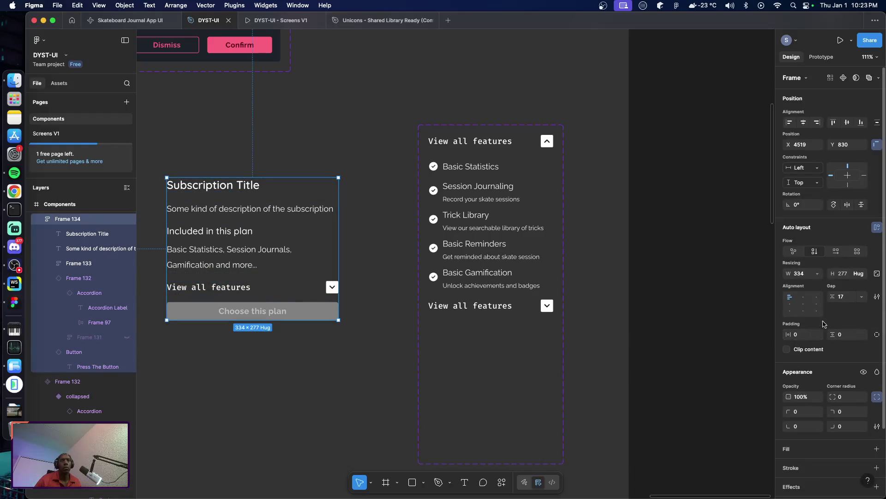
Set the card's gap to 16, horizontal padding to 8 and corner radius to 4
left_click(847, 299)
type("16")
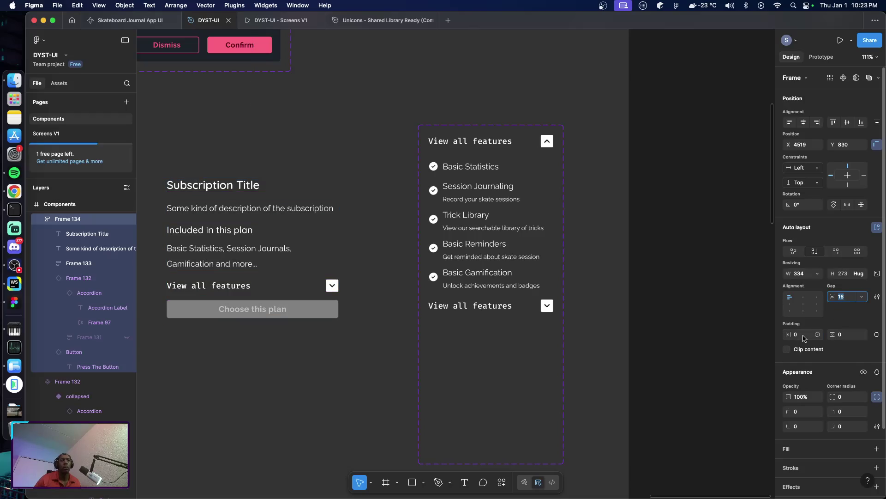
left_click(804, 335)
type("8")
key("Tab")
type("8")
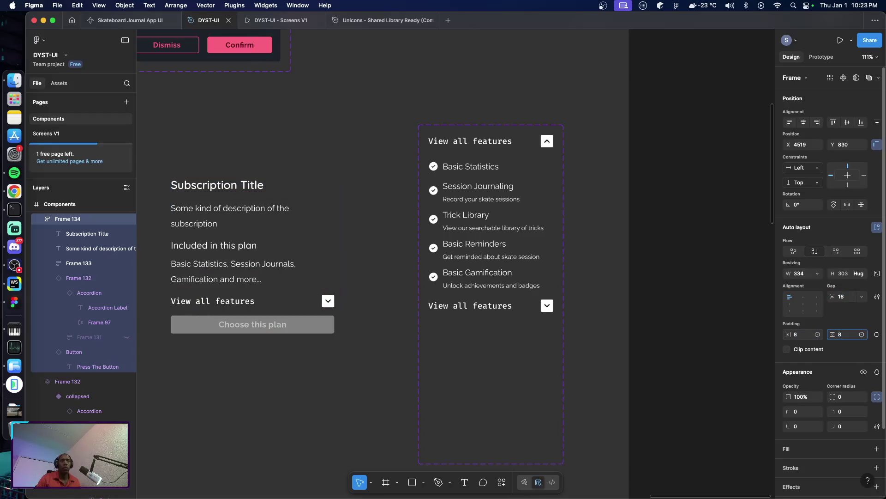
left_click(847, 397)
type("4")
key("Return")
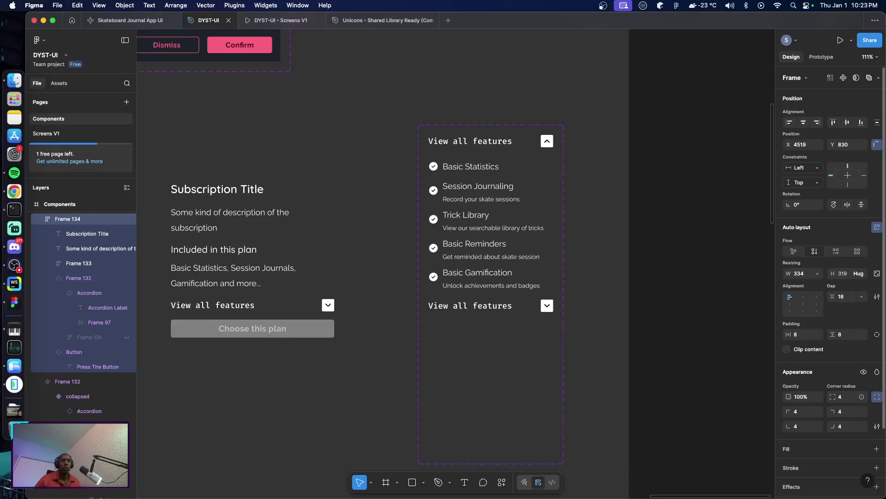
Fill the card with Base-100 and set its horizontal and vertical padding to 16
scroll(832, 397, "down", 3)
left_click(864, 371)
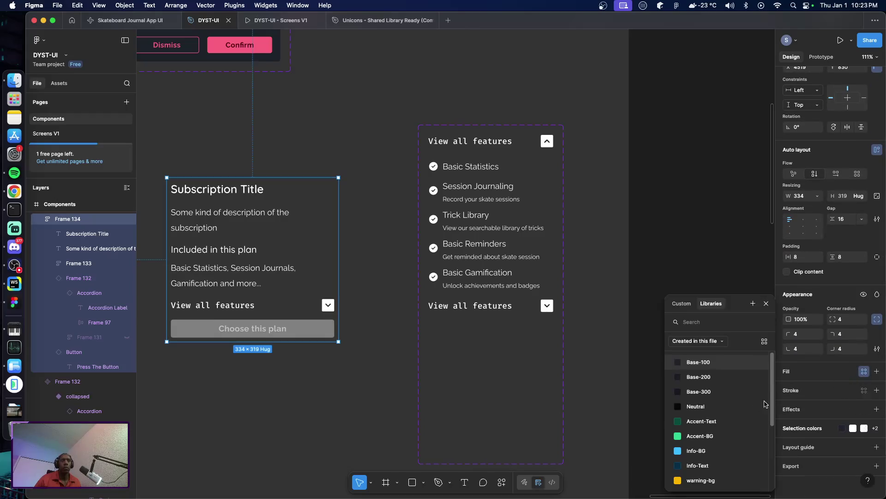
left_click(731, 363)
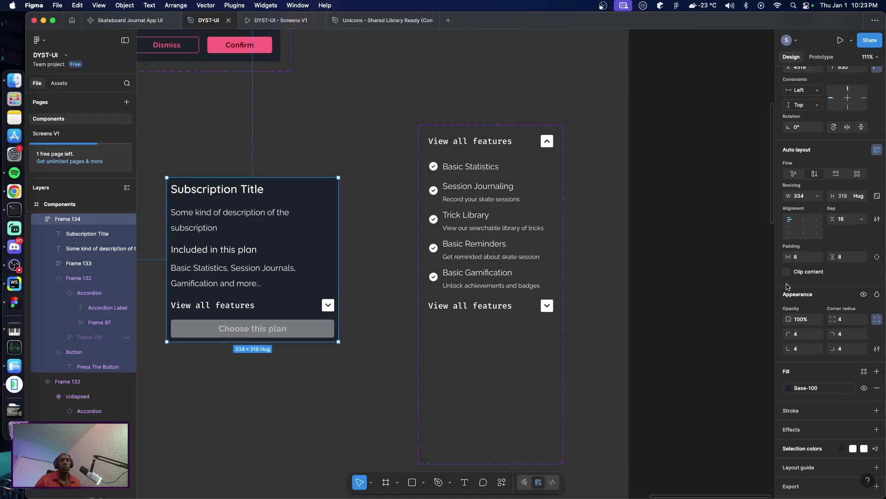
left_click(809, 260)
type("16")
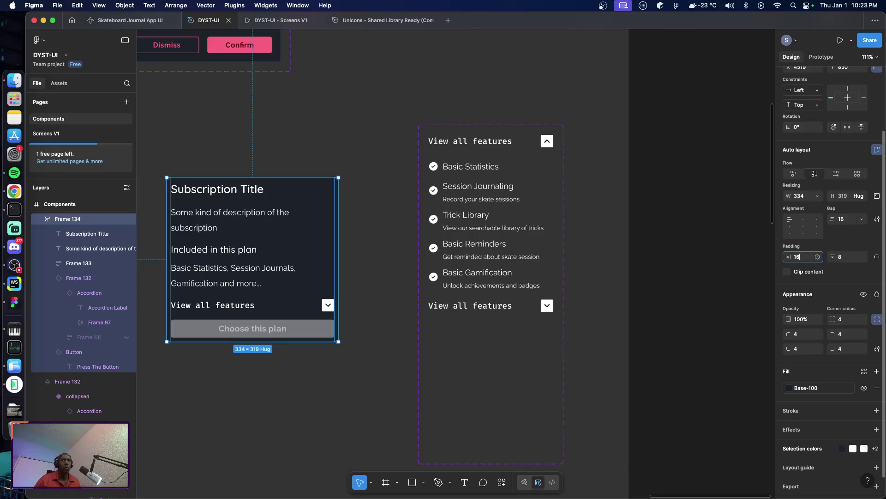
key("Tab")
type("1")
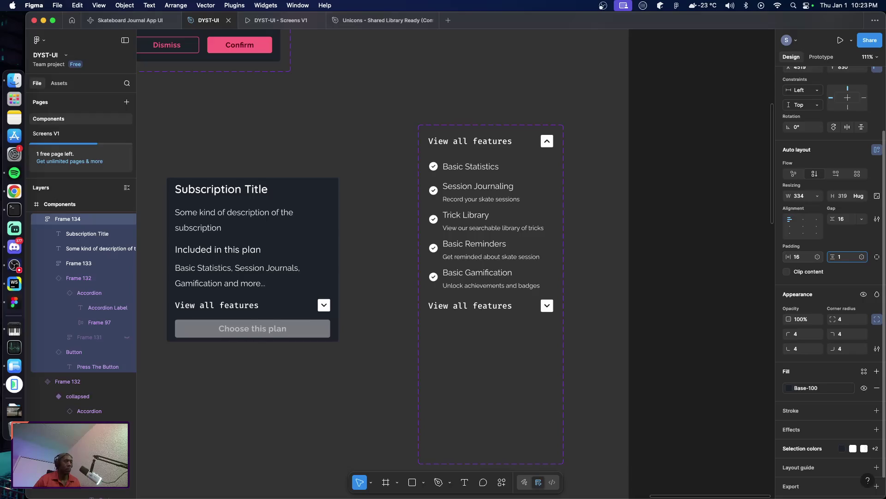
type("6")
left_click(353, 398)
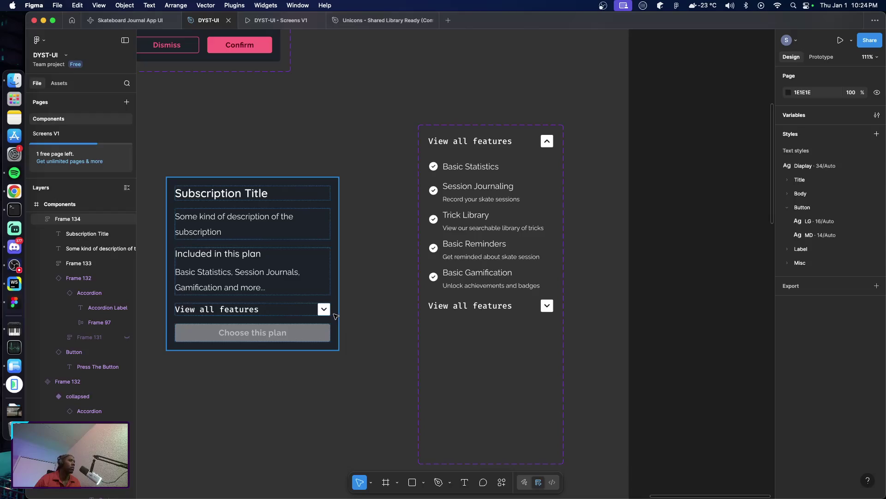
Set the included-features block's gap to 4 and check the feature summary text
left_click(244, 276)
left_click(253, 272)
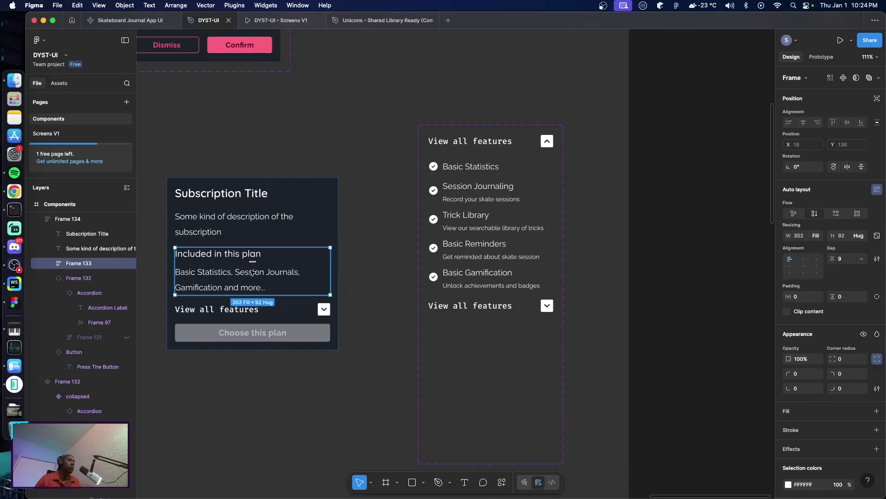
left_click(844, 263)
type("4")
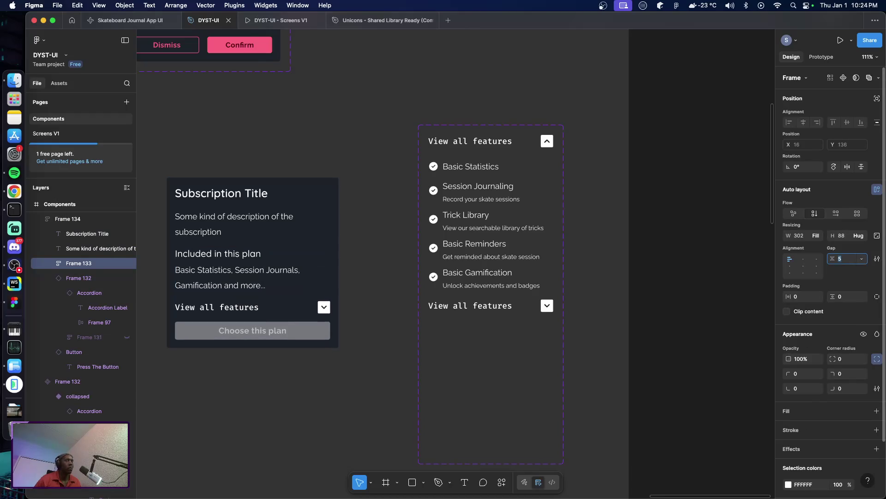
left_click(358, 370)
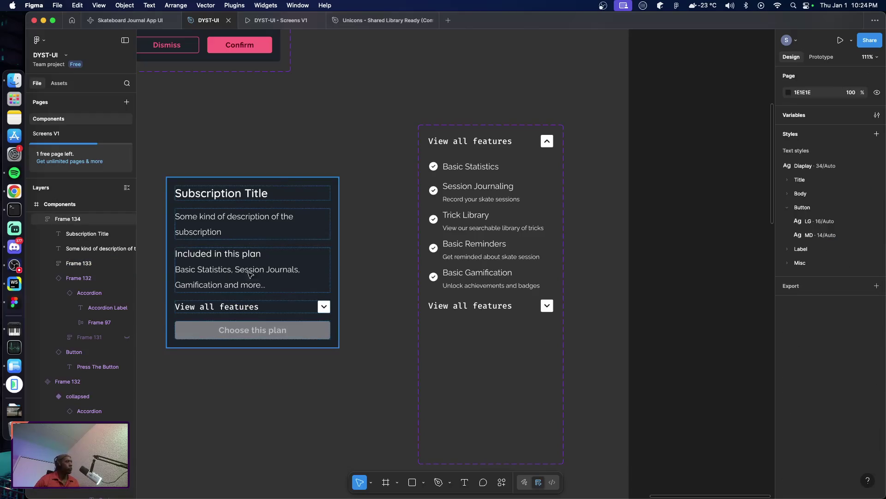
scroll(250, 298, "right", 1)
scroll(248, 290, "left", 2)
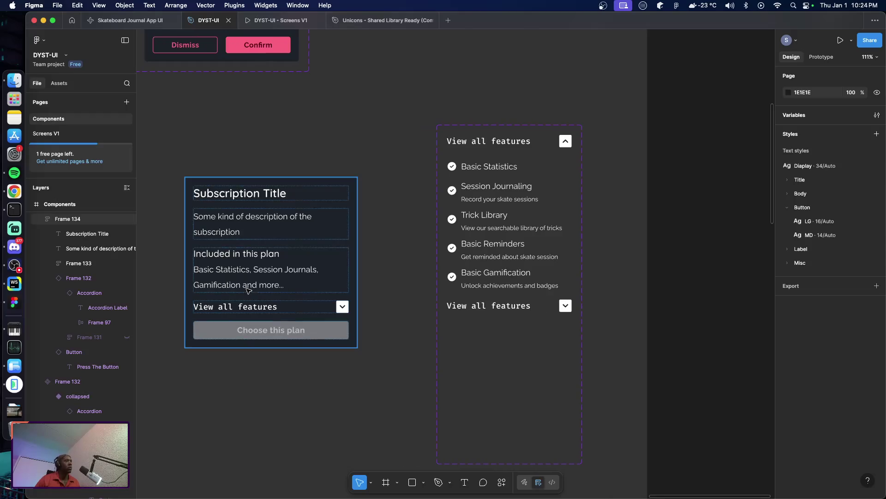
double_click(270, 275)
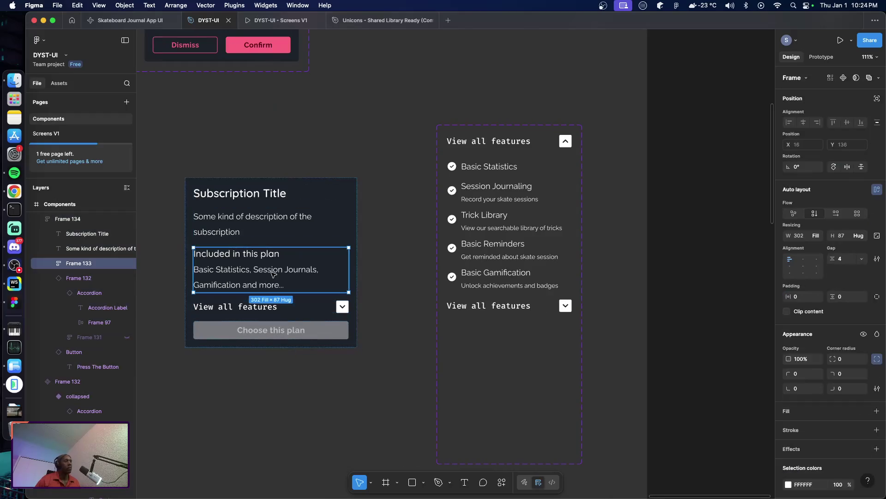
left_click(272, 274)
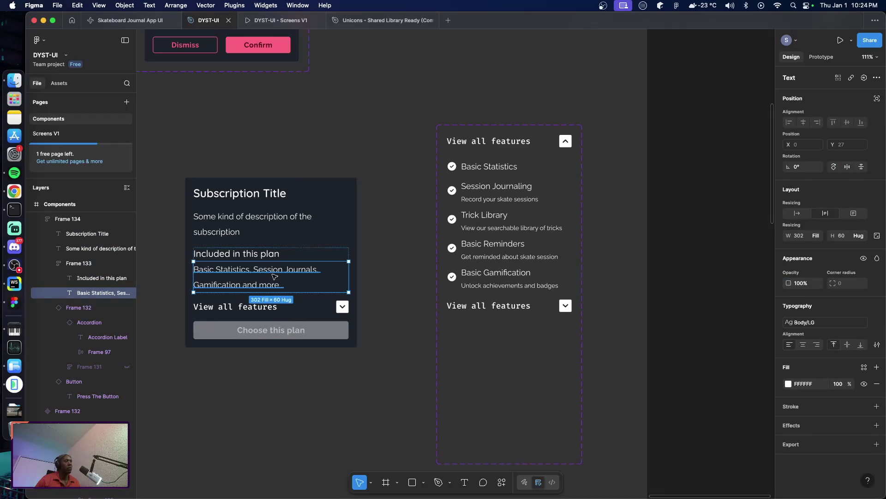
key("Escape")
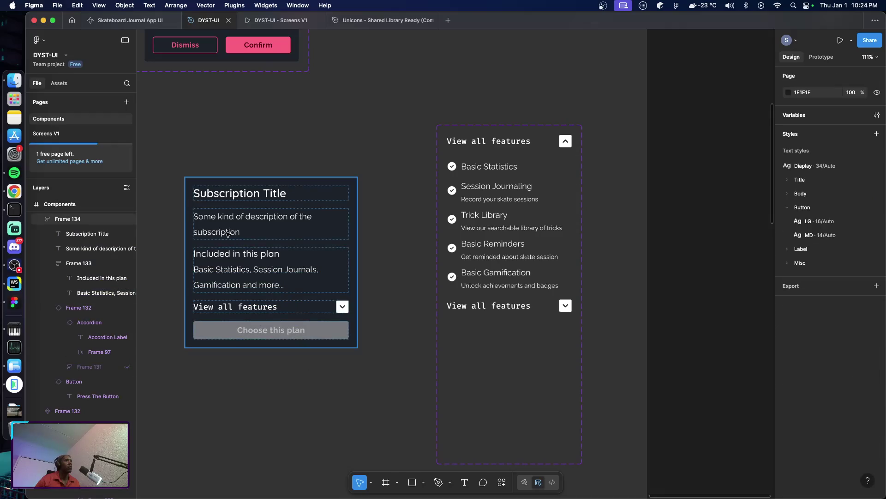
Append ' talking the intended use or whatever' to the card's description text
double_click(226, 233)
key("Escape")
left_click(219, 233)
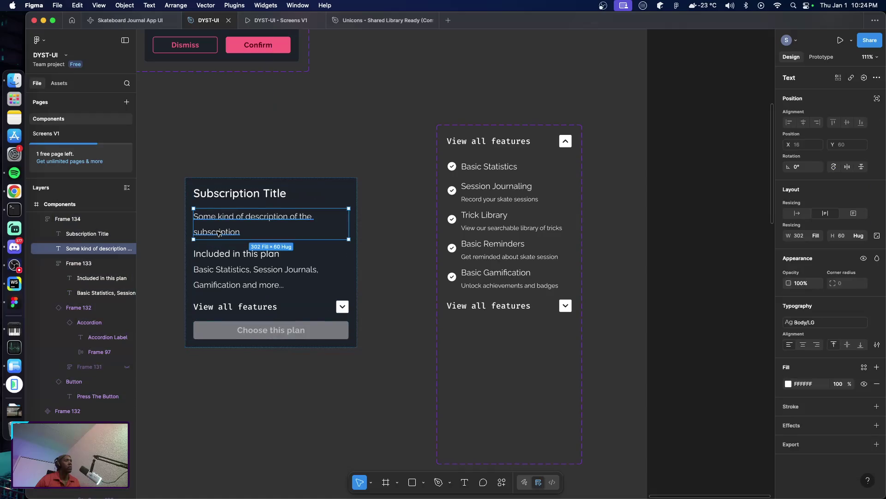
key("Return")
key("Right")
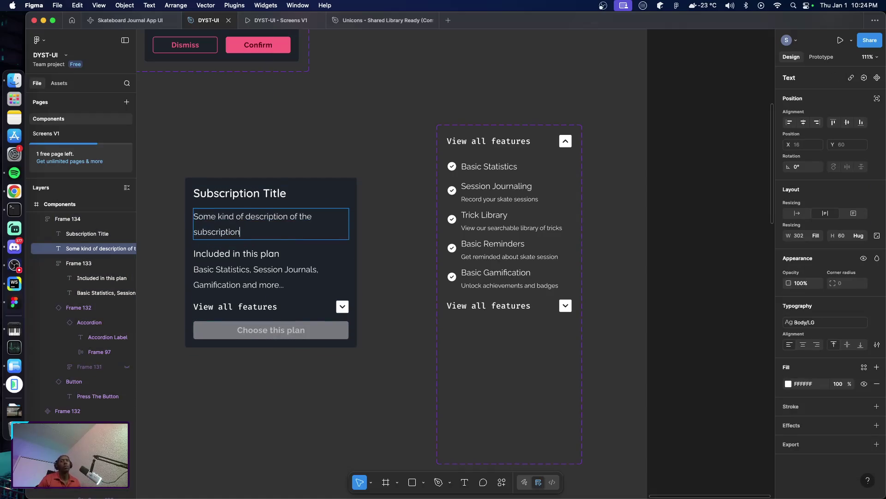
type(" tak")
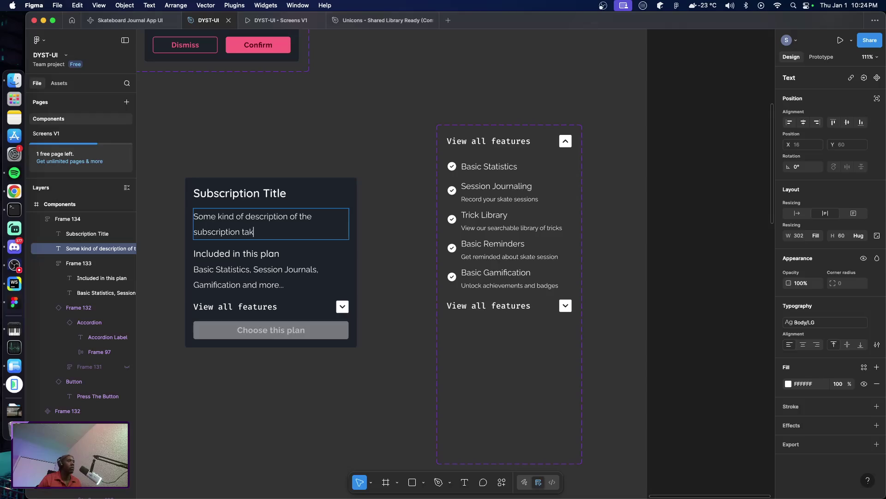
type("lored")
key("BackSpace")
key("BackSpace")
key("BackSpace")
key("BackSpace")
type("ing ")
type("the int")
type("ended us")
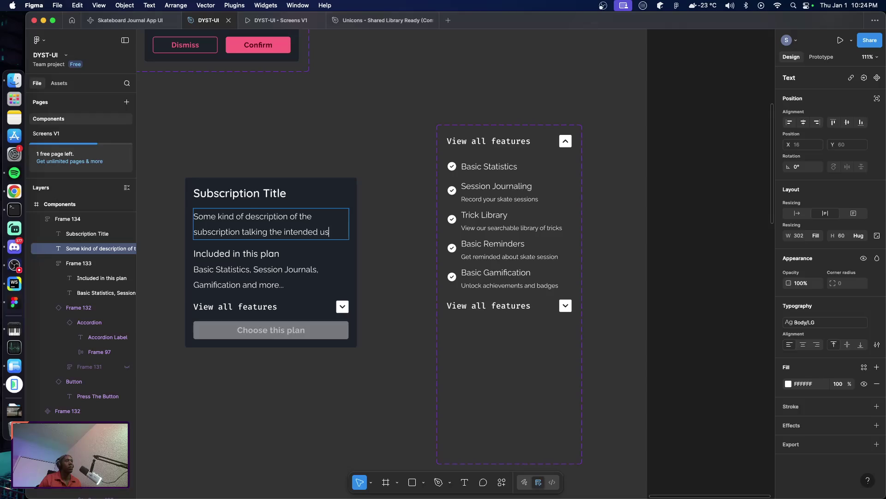
type("e")
type(" or whatever")
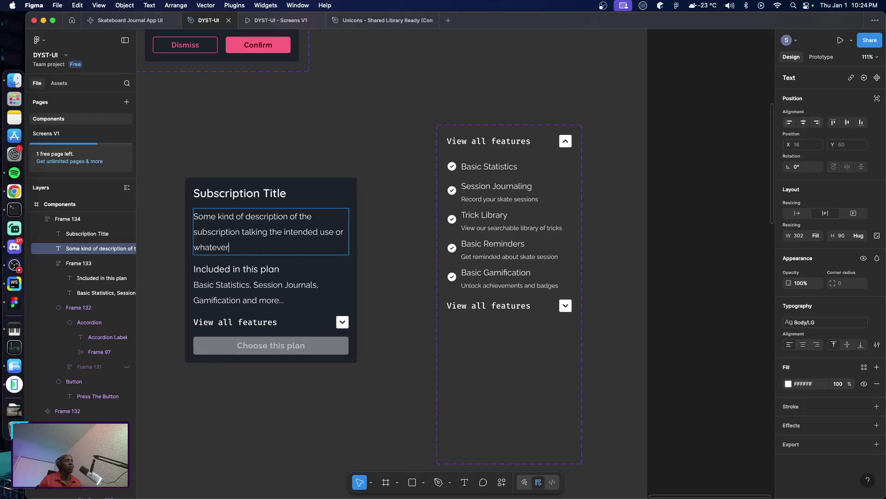
left_click(283, 393)
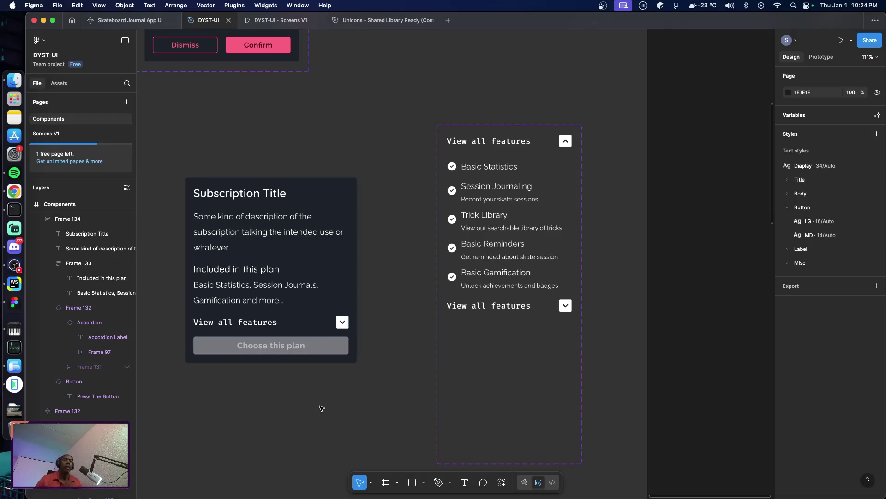
scroll(310, 371, "up", 5)
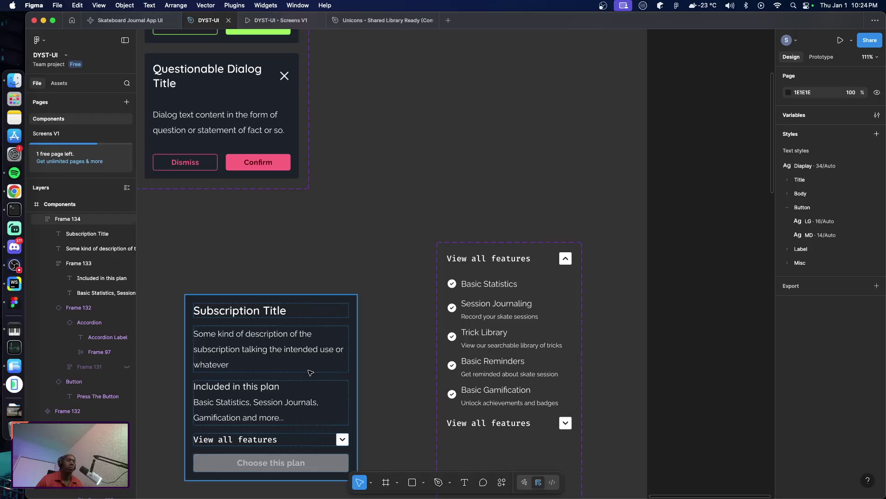
Make the subscription card a component named SubscriptionCard
scroll(309, 372, "down", 8)
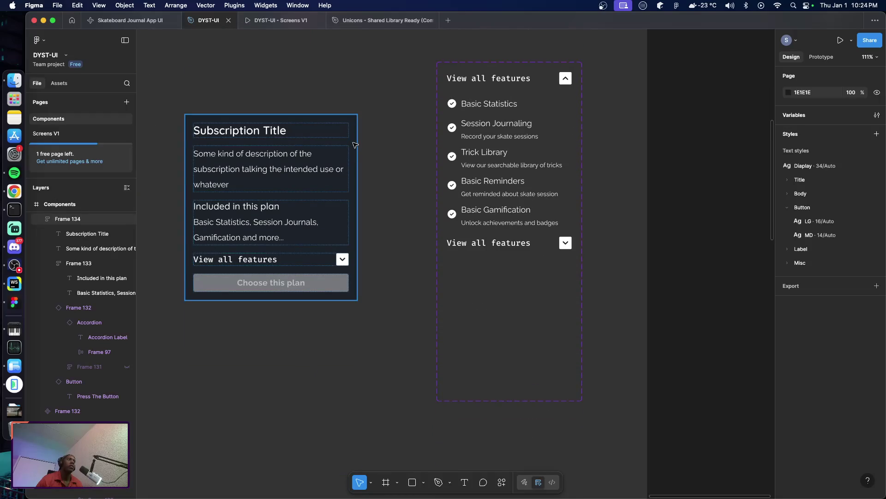
left_click(355, 124)
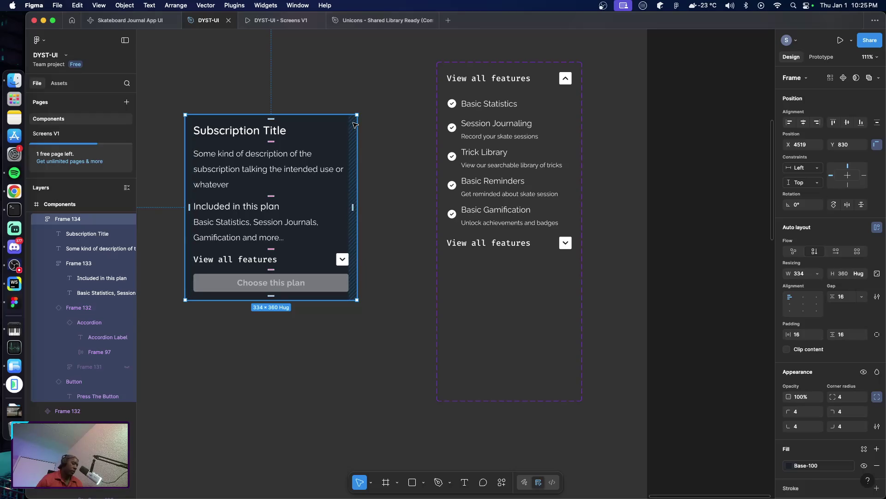
key("super+alt+k")
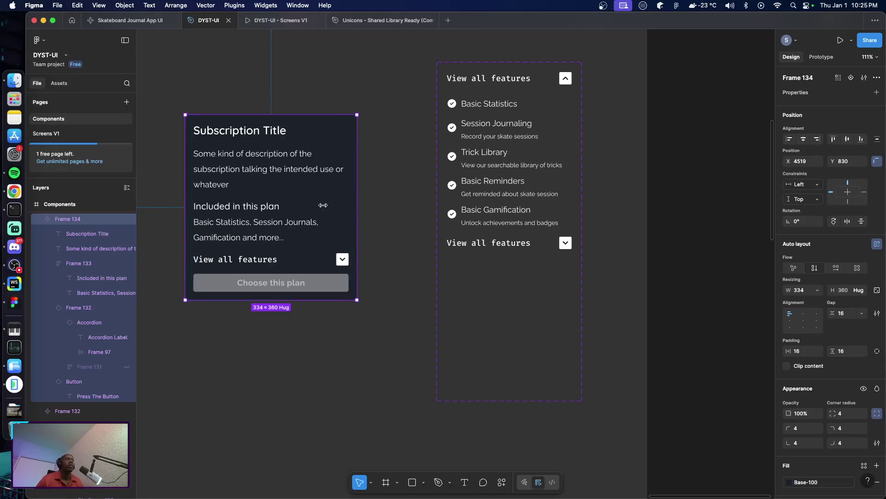
double_click(77, 219)
type("SubscriptionCard")
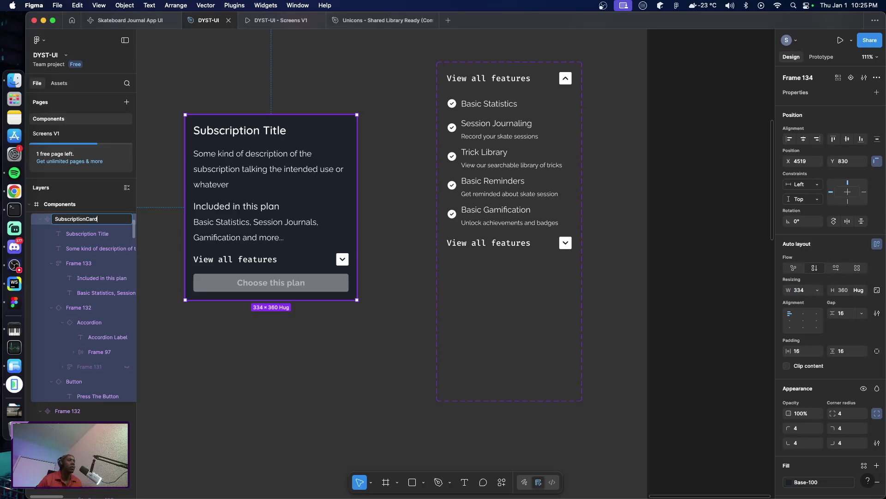
key("Return")
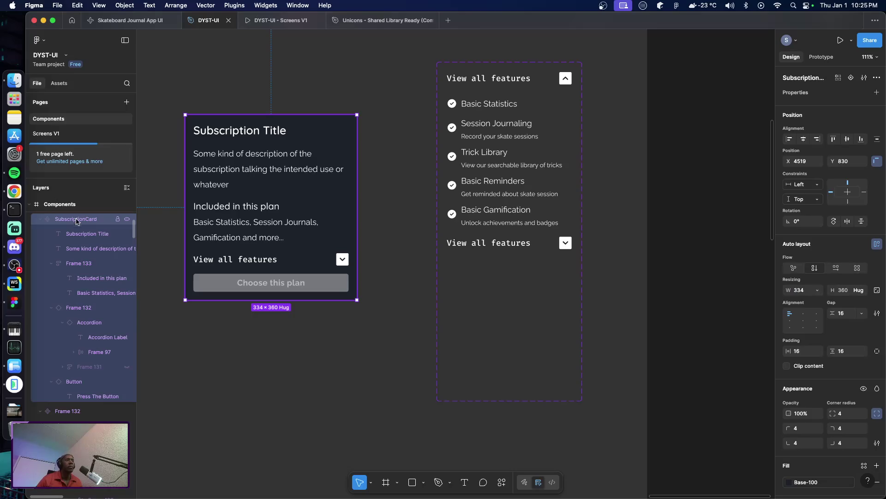
left_click(212, 360)
Move the SubscriptionCard slightly up and left, then go to the Screens V1 page
scroll(232, 356, "up", 3)
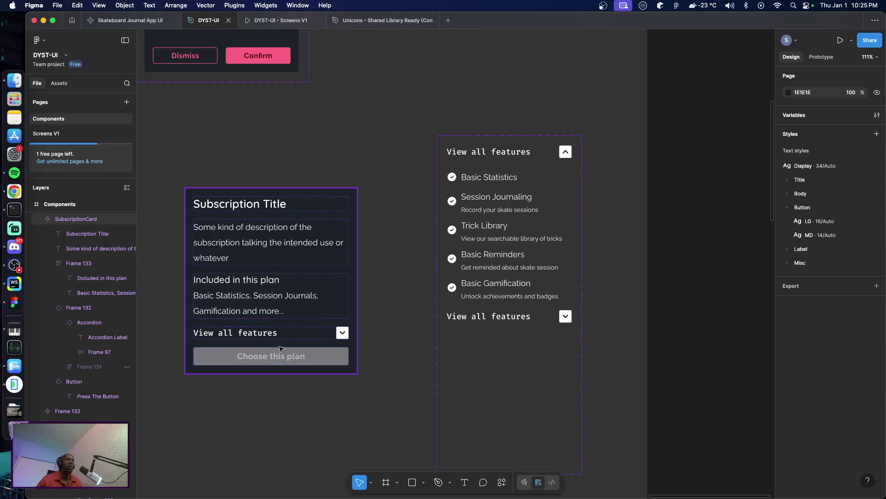
mouse_move(276, 273)
left_mouse_down()
mouse_move(258, 241)
mouse_move(262, 255)
left_mouse_up()
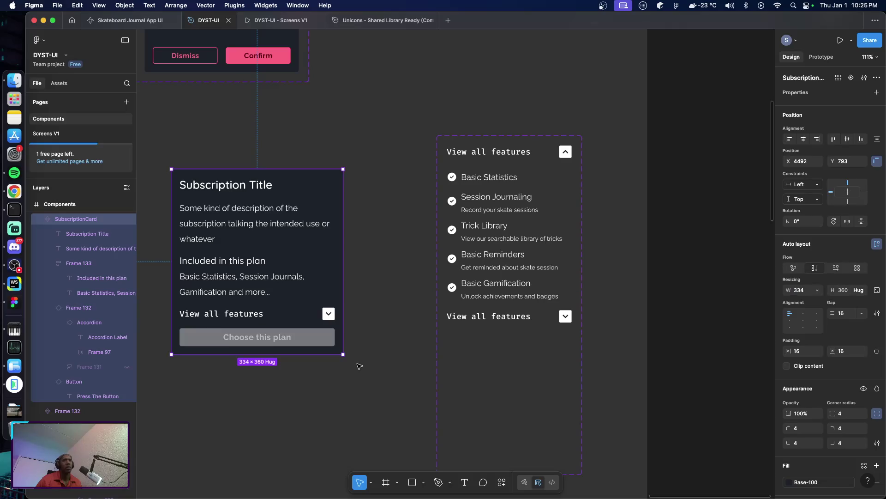
left_click(380, 374)
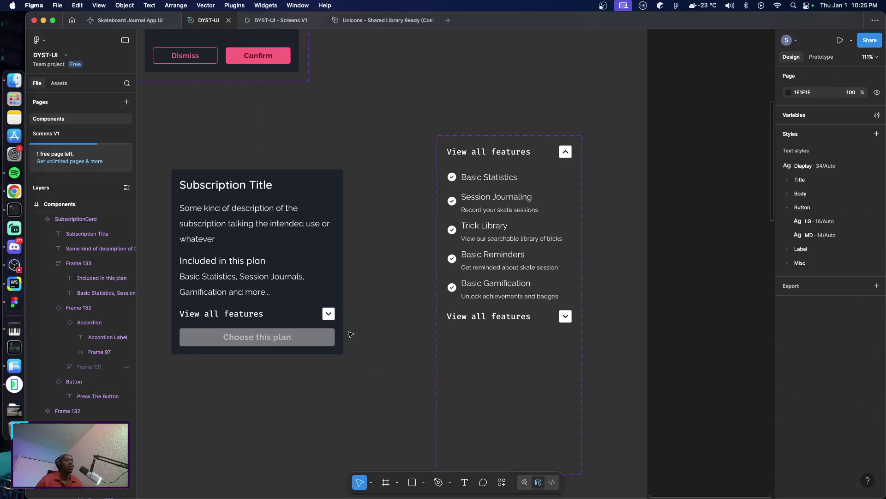
scroll(368, 330, "down", 1)
scroll(362, 331, "down", 4)
scroll(367, 328, "up", 5)
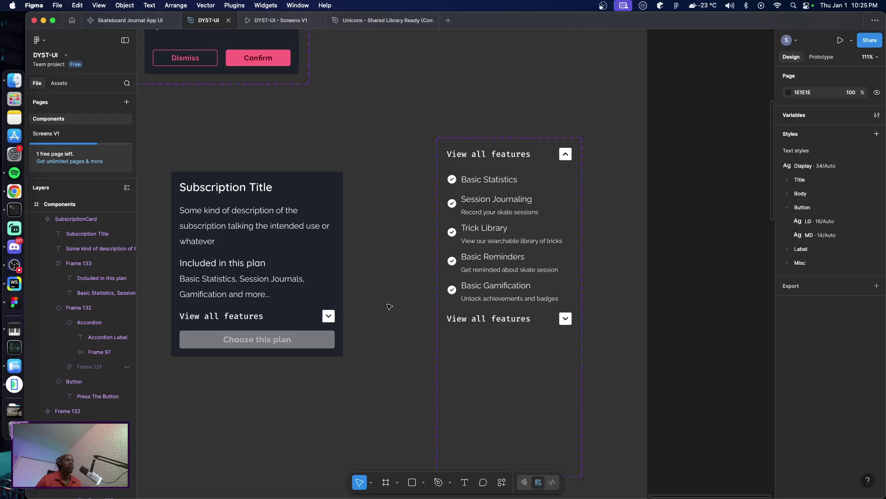
left_click(74, 134)
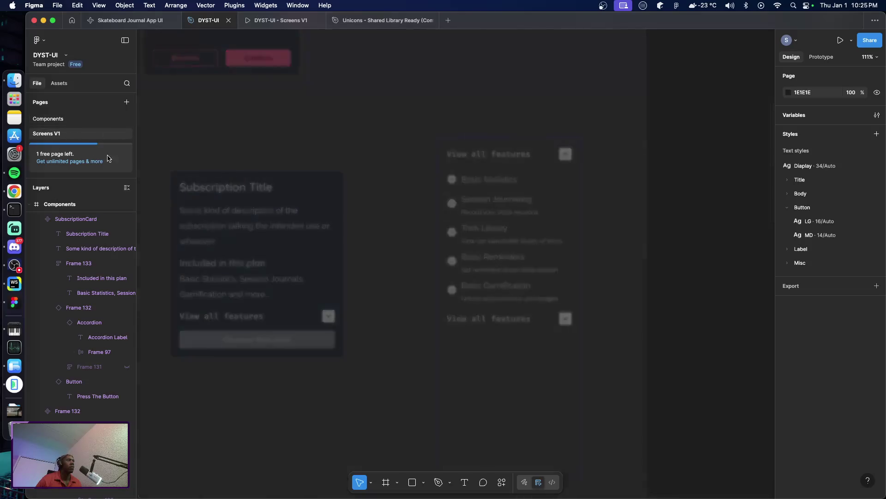
Rename the Profile V2 screen frame to Settings
scroll(369, 256, "down", 6)
scroll(370, 255, "down", 4)
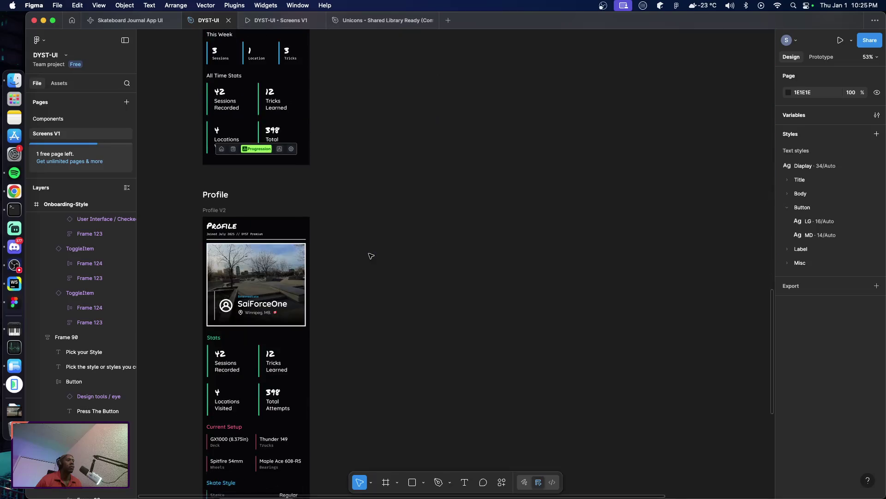
scroll(370, 256, "down", 4)
scroll(371, 256, "down", 2)
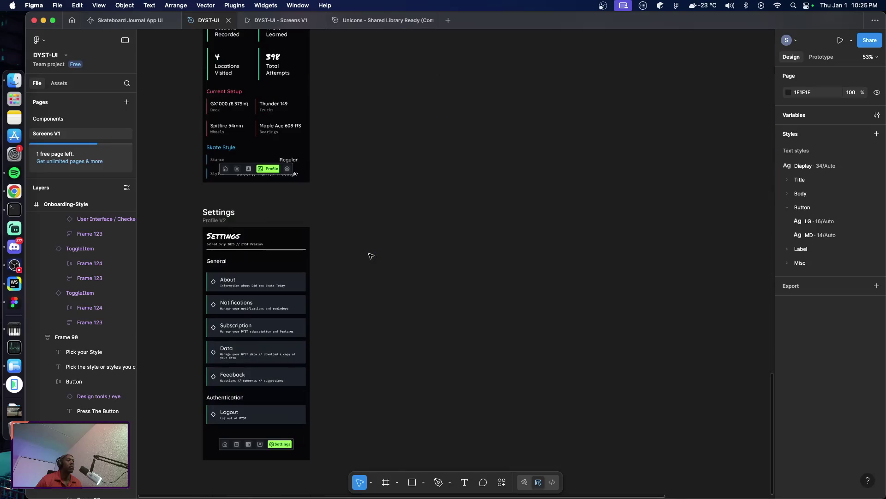
left_click(220, 221)
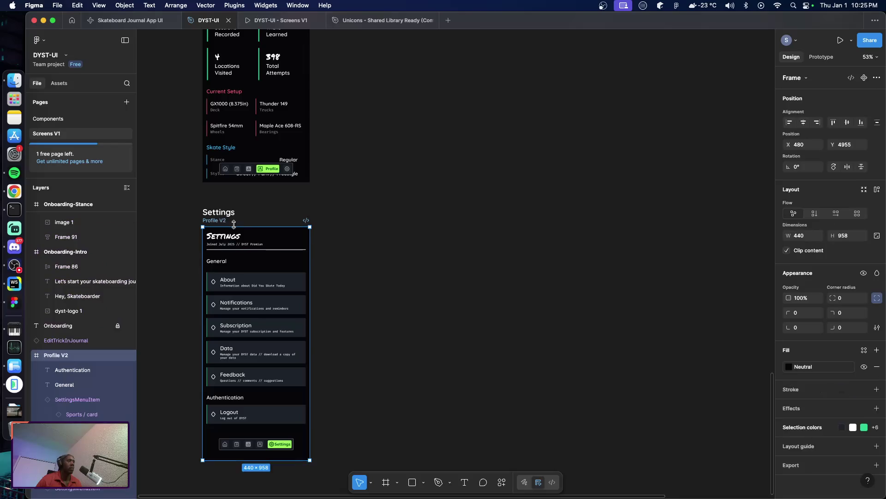
double_click(215, 221)
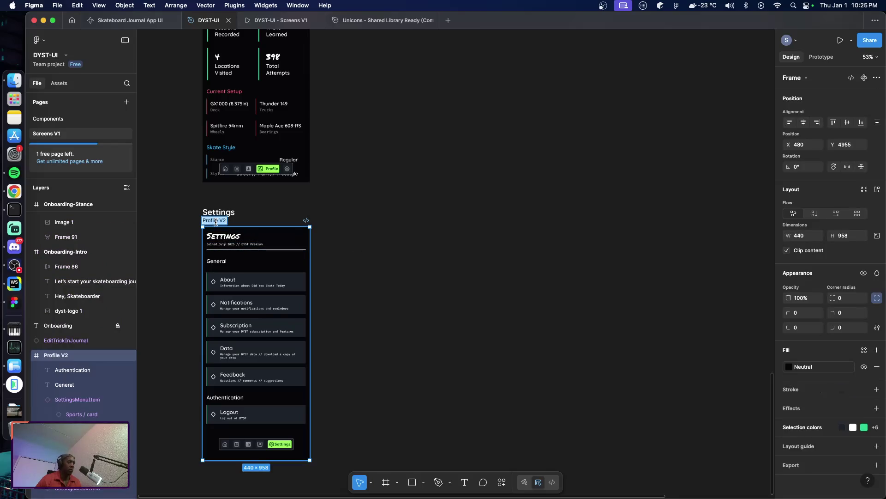
type("Settings")
key("Return")
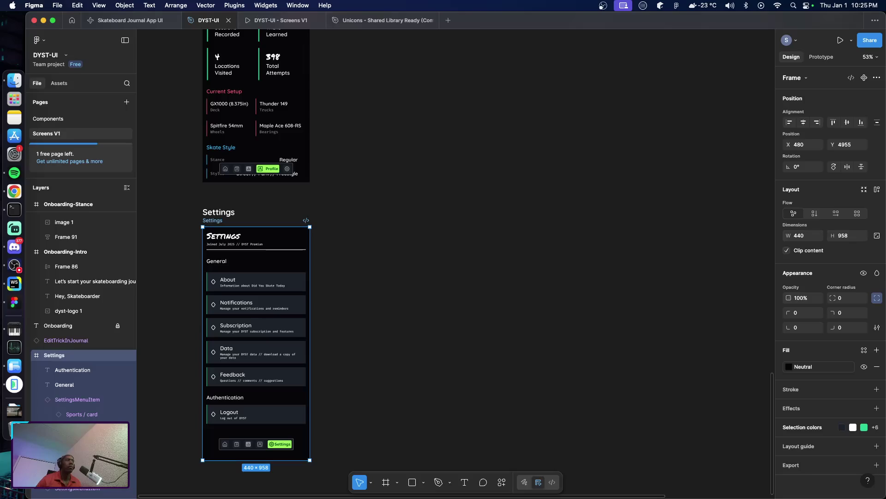
key("Escape")
Duplicate the Settings screen and select the copy's header
left_click(218, 223)
key("super+d")
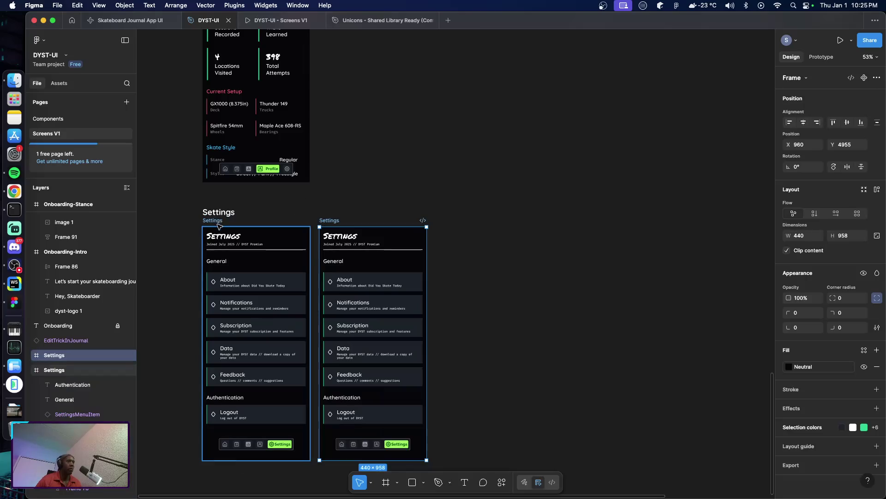
left_click(352, 245)
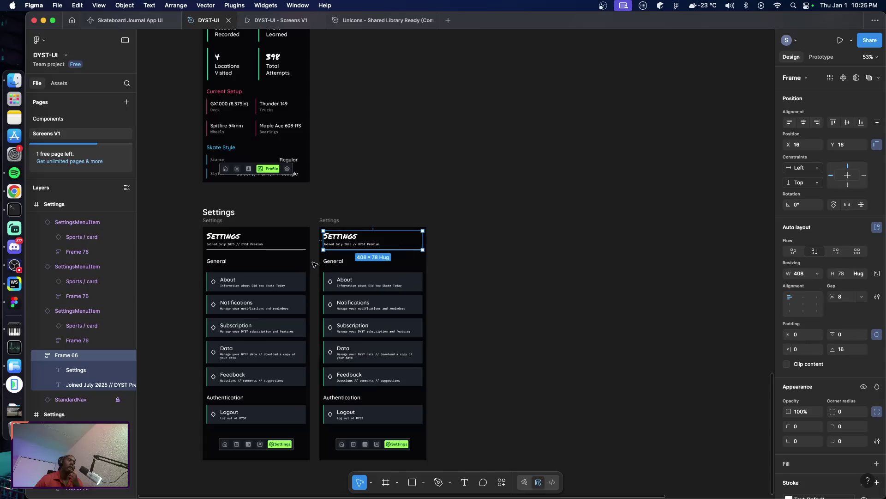
Delete the copy's menu sections, then unlock and delete its bottom navigation bar
left_click_drag(314, 259, 453, 428)
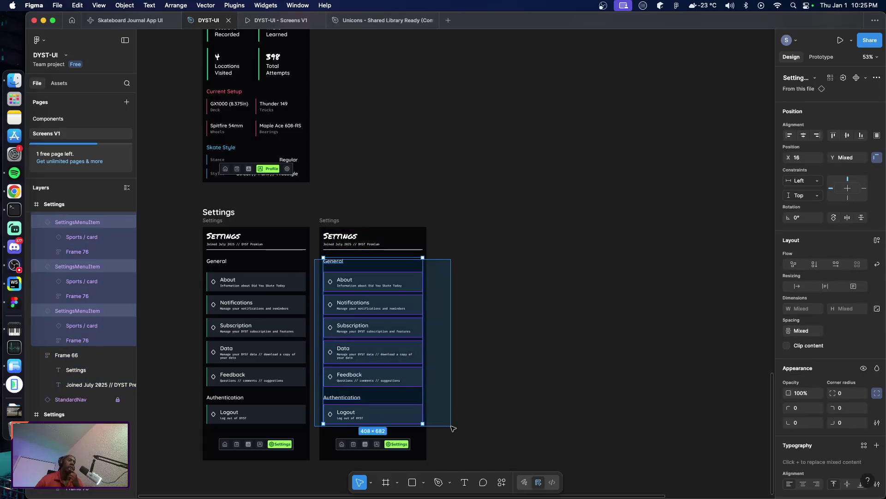
key("Delete")
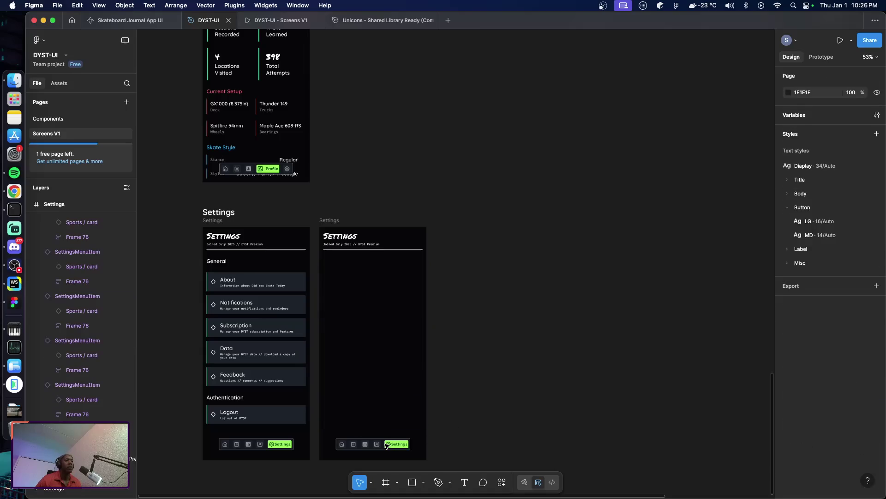
right_click(384, 445)
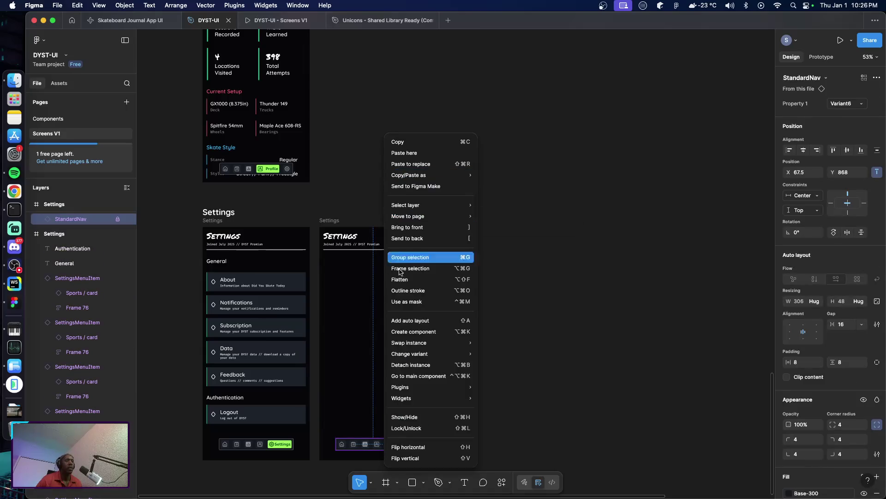
left_click(433, 428)
key("Delete")
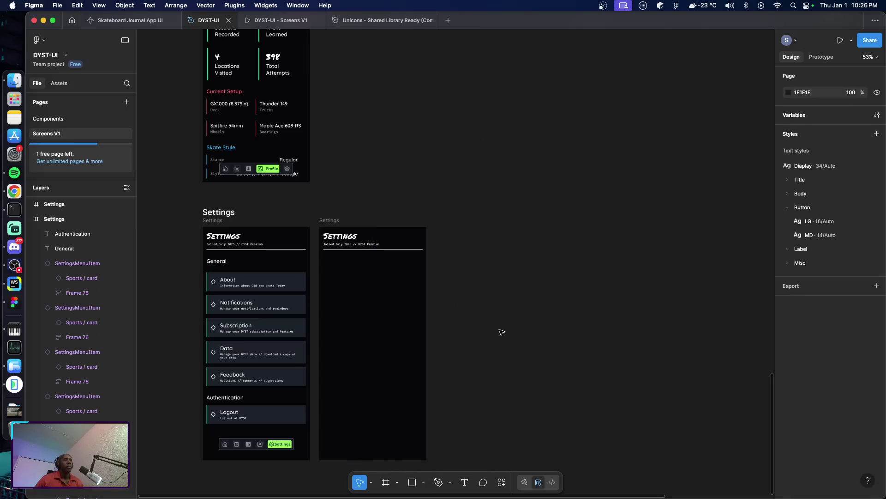
scroll(504, 333, "down", 2)
scroll(502, 333, "down", 2)
scroll(503, 332, "up", 5)
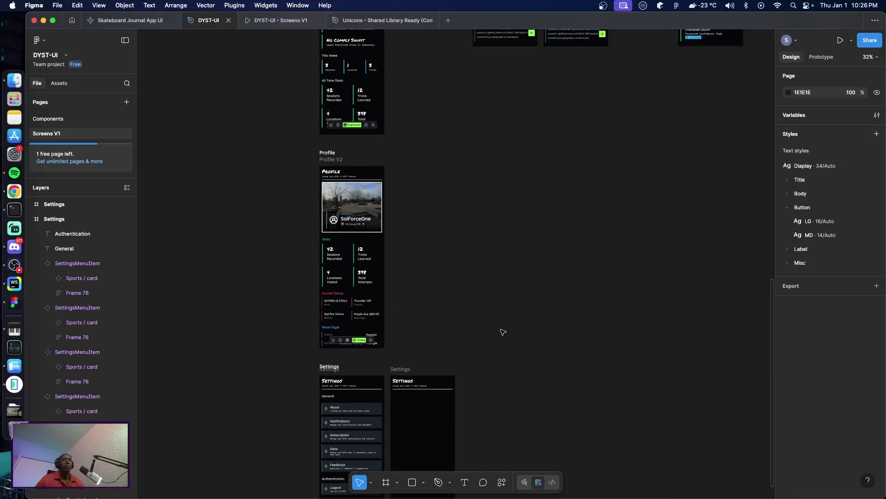
scroll(502, 331, "up", 3)
scroll(502, 331, "up", 9)
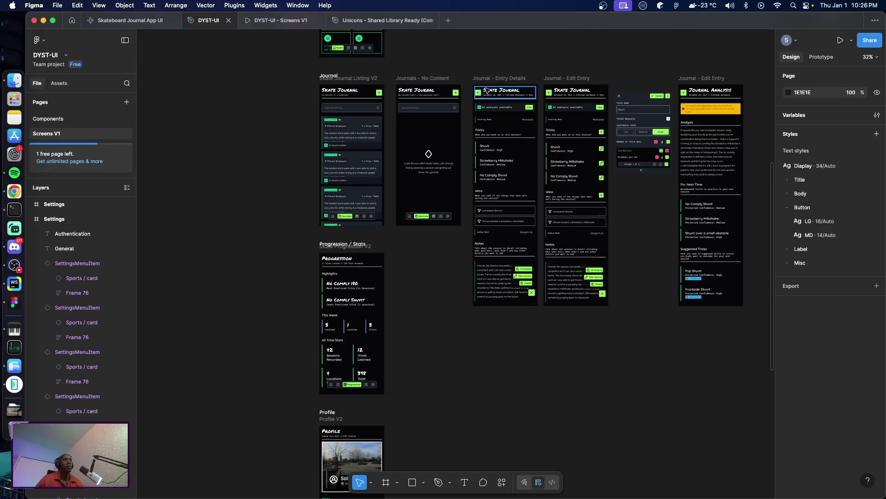
Replace the copy's Settings header with the journal entry screen's back-arrow header
left_click(488, 91)
scroll(450, 305, "down", 18)
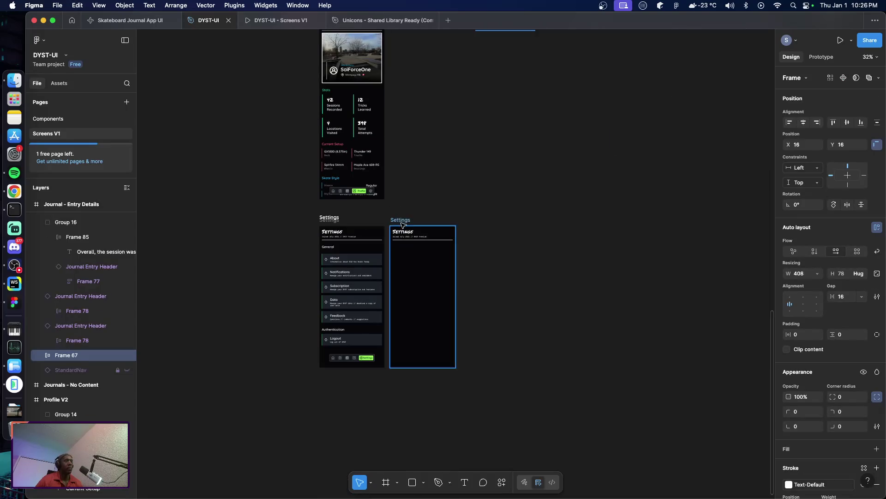
left_click(413, 234)
key("Delete")
left_click(402, 221)
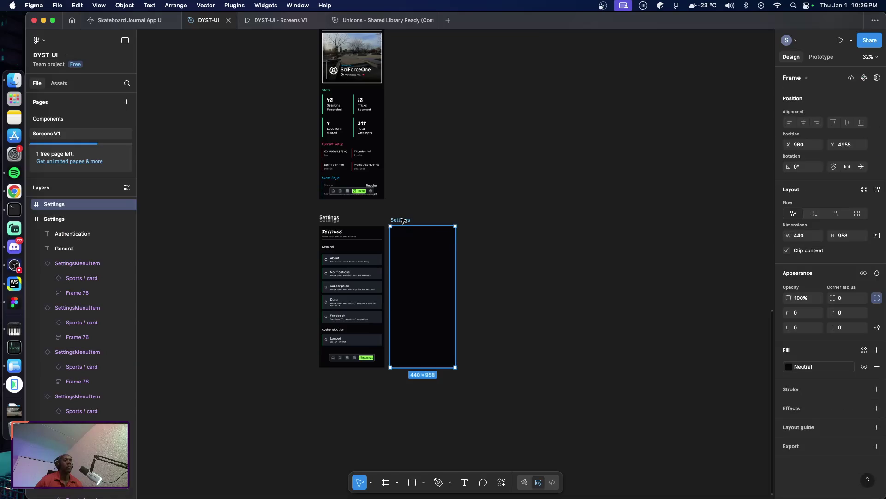
key("super+v")
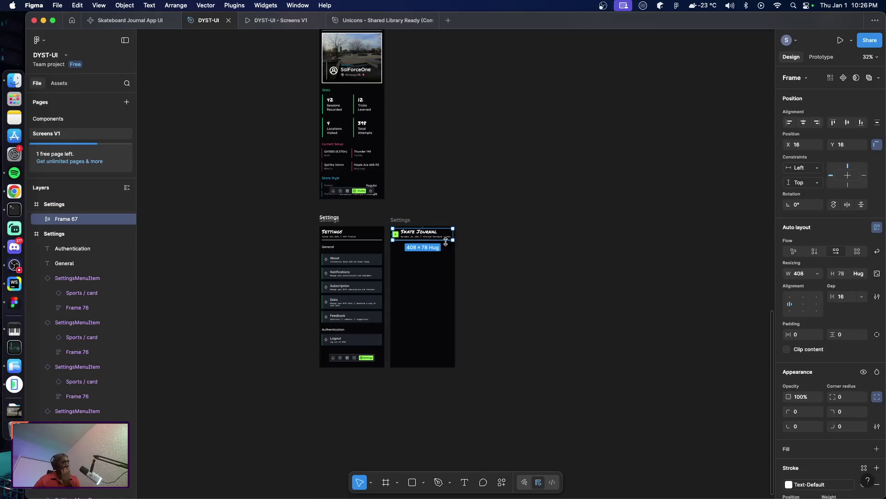
Change the pasted header's Skate Journal title to Subscription
double_click(408, 234)
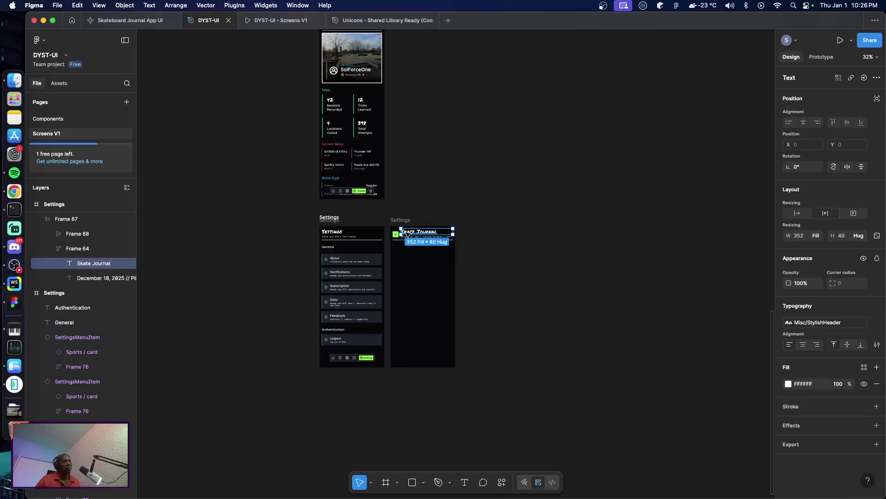
left_click(406, 233)
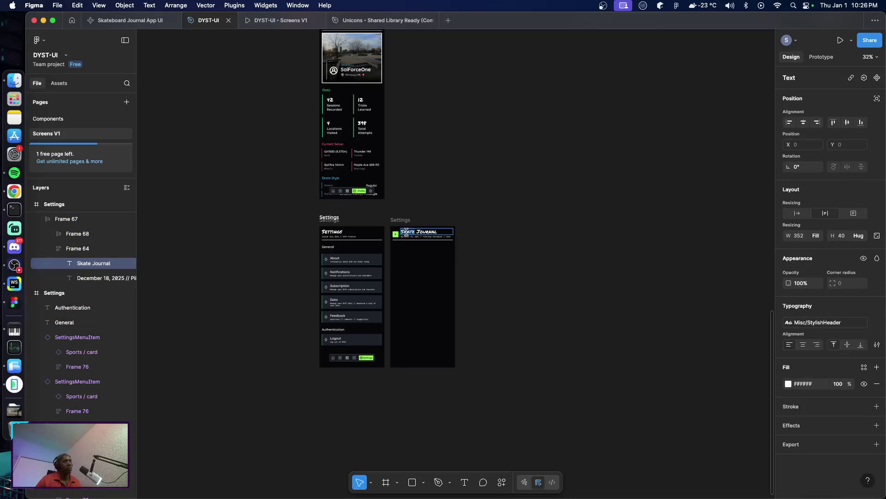
key("super+a")
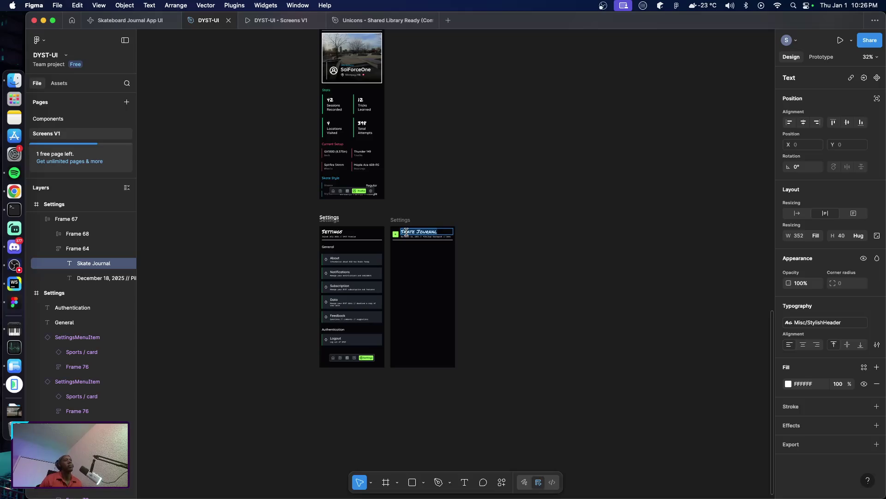
type("Subscri")
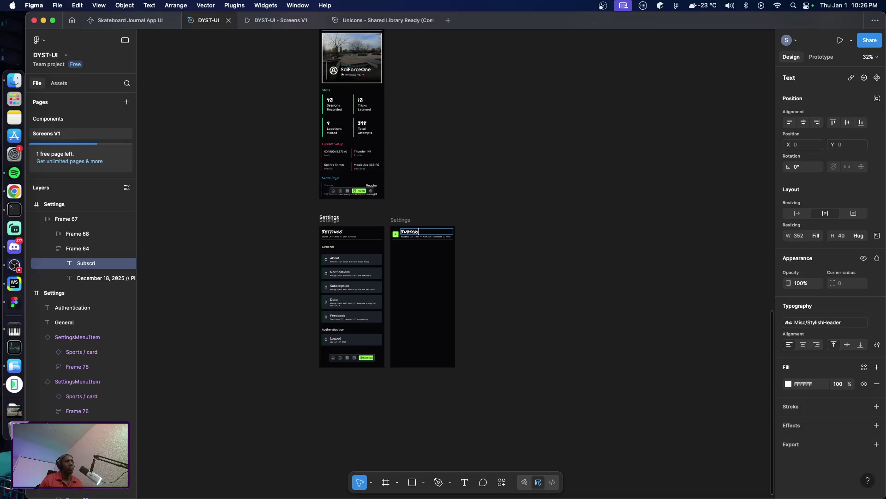
type("ption")
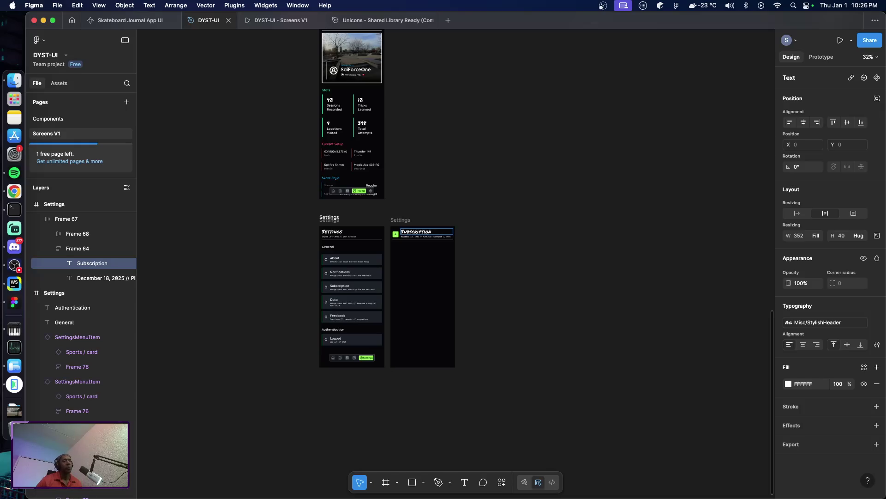
key("Escape")
scroll(441, 251, "up", 5)
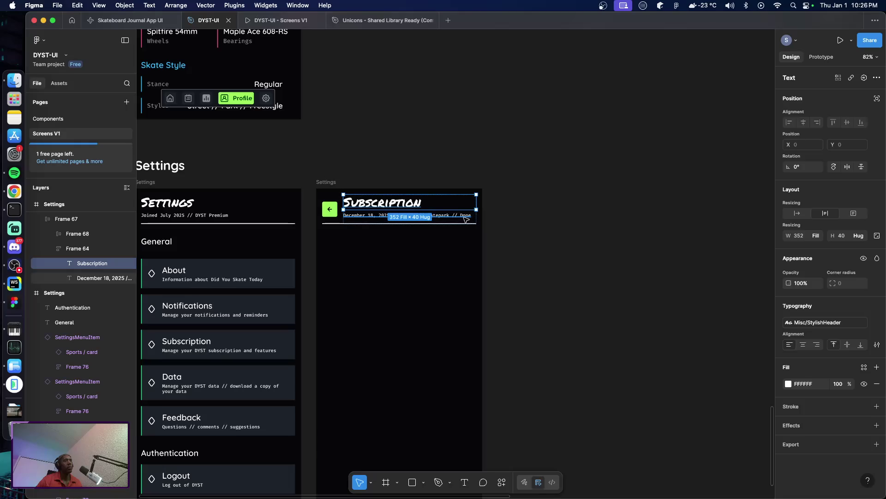
Replace the Subscription header's date line with 'Joined July 2025 // DYST Premium'
double_click(465, 217)
left_click(464, 217)
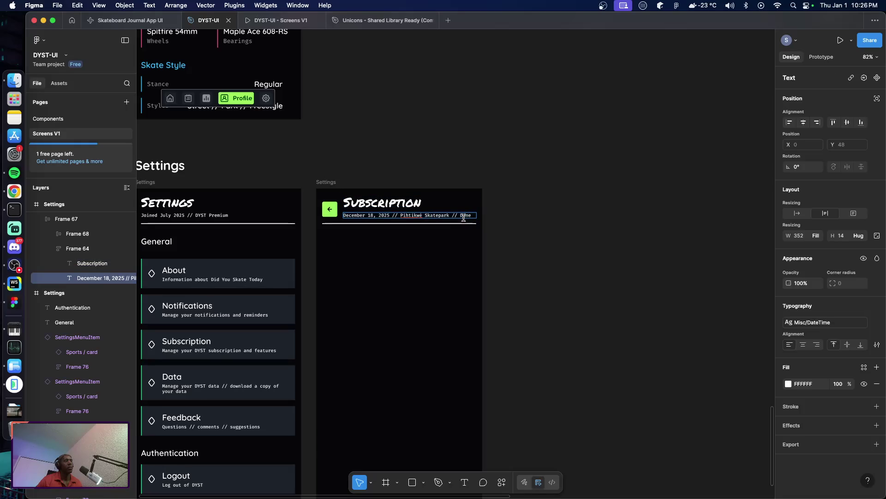
triple_click(452, 215)
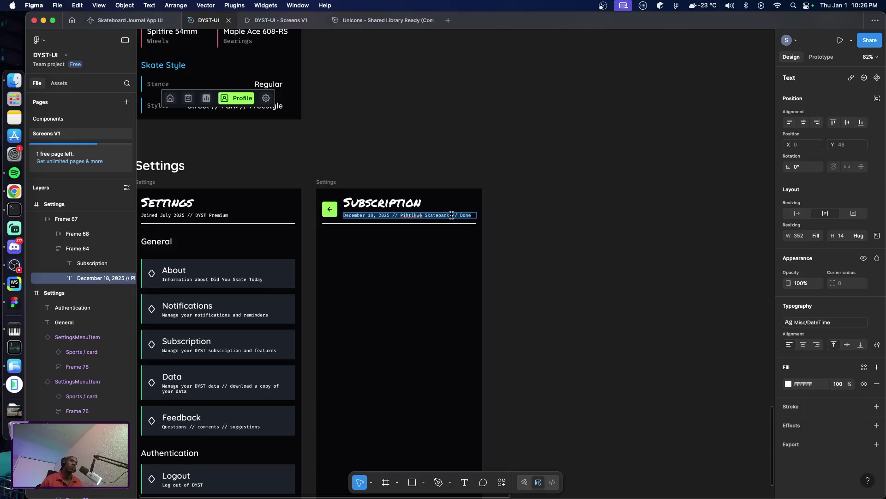
type("Joined July")
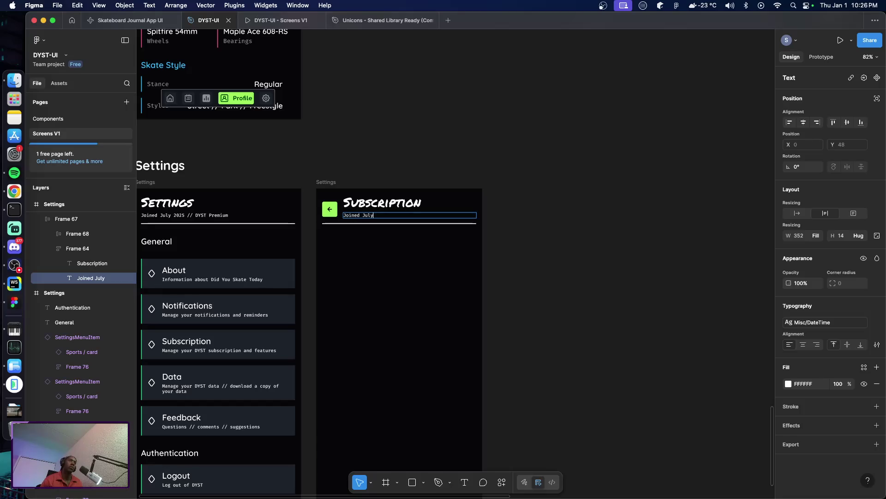
type(" 2025 // DYST Pre")
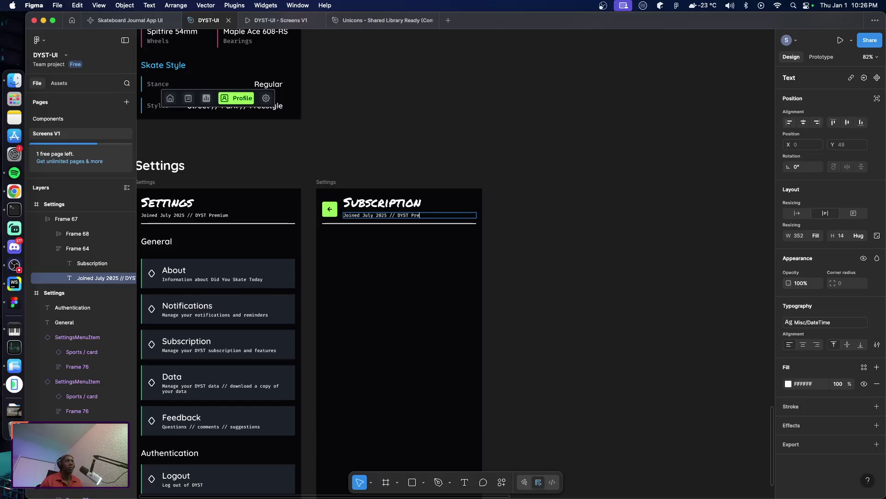
type("mium")
key("Escape")
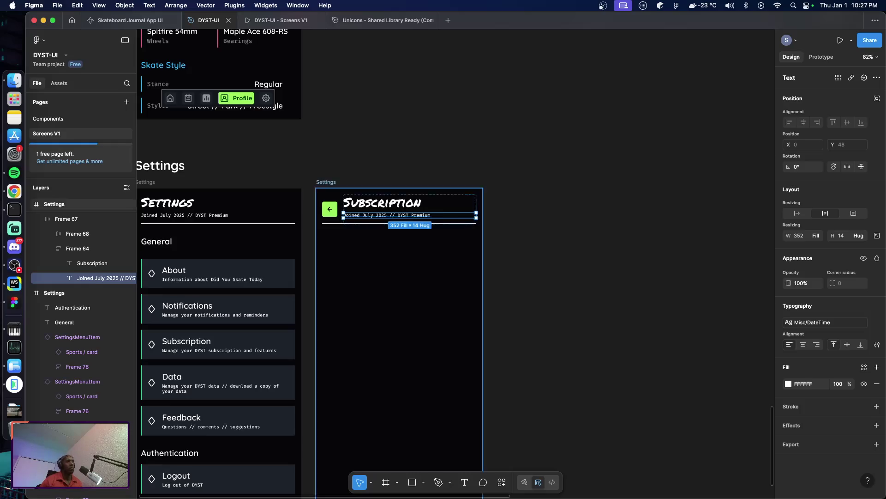
left_click(600, 296)
Compare the design against the Android Emulator app, then return to Figma
scroll(533, 301, "down", 5)
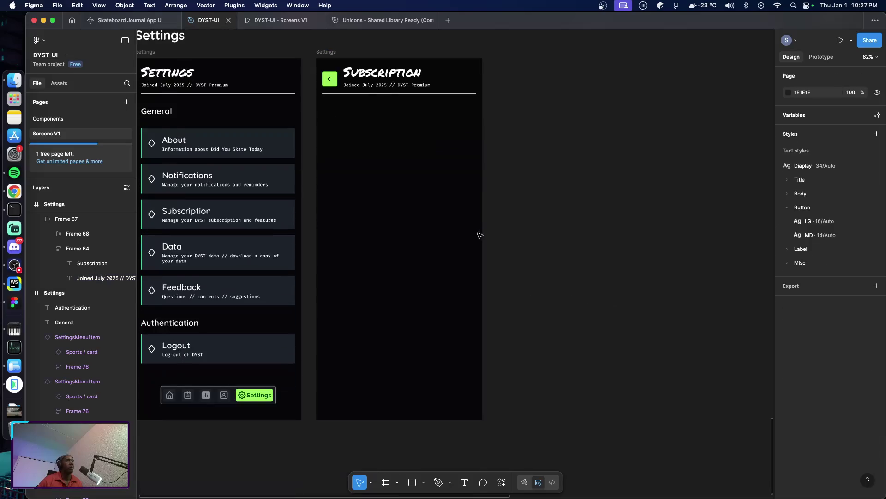
scroll(484, 235, "up", 3)
key("super+Tab")
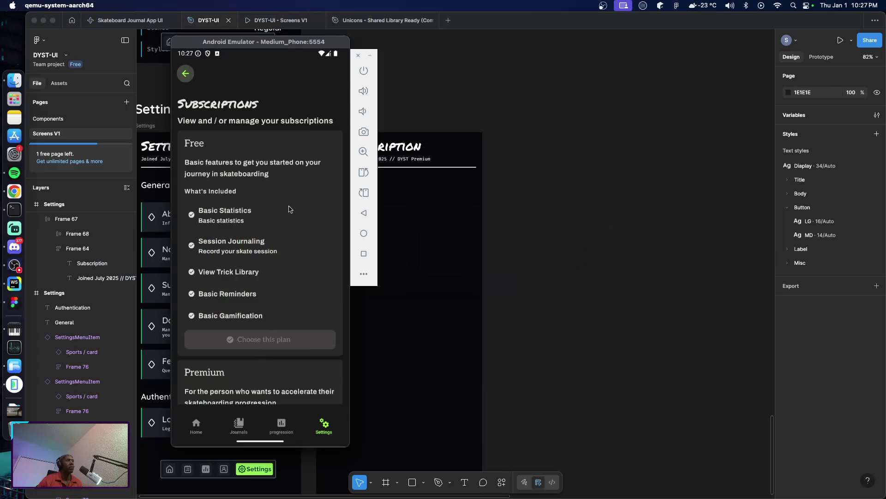
left_click(529, 278)
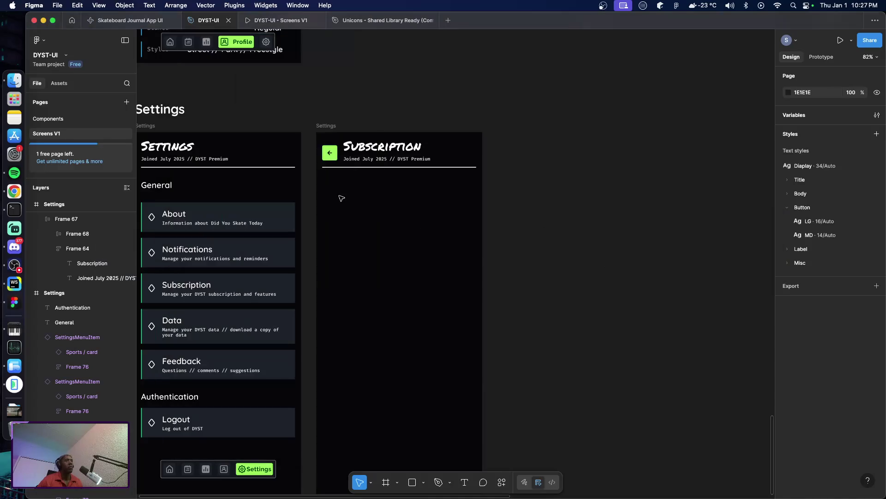
Add the text line 'View or change your current subscription plan and features' below the header
key("t")
left_click(324, 184)
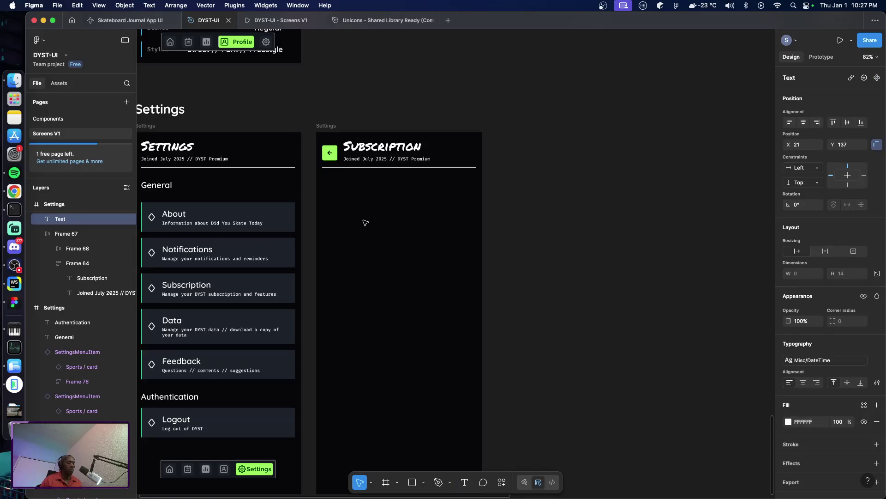
type("View")
type(" or change y")
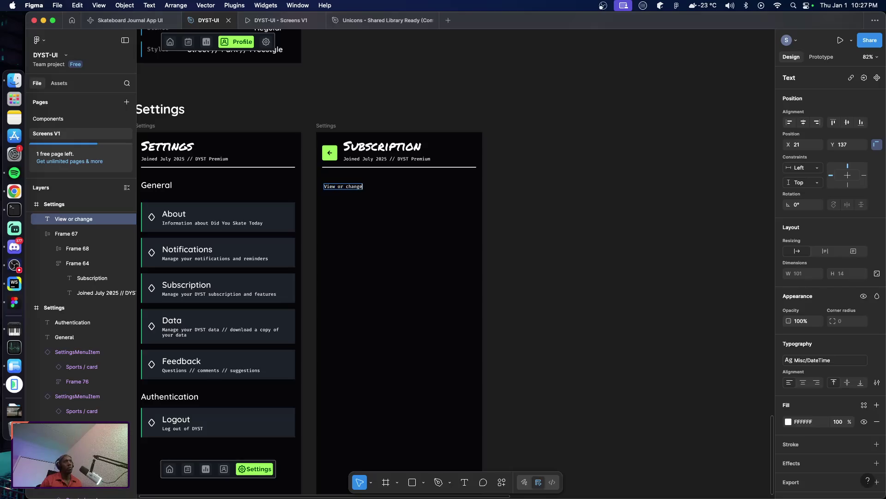
type("our")
type(" curre")
type("nt")
key("BackSpace")
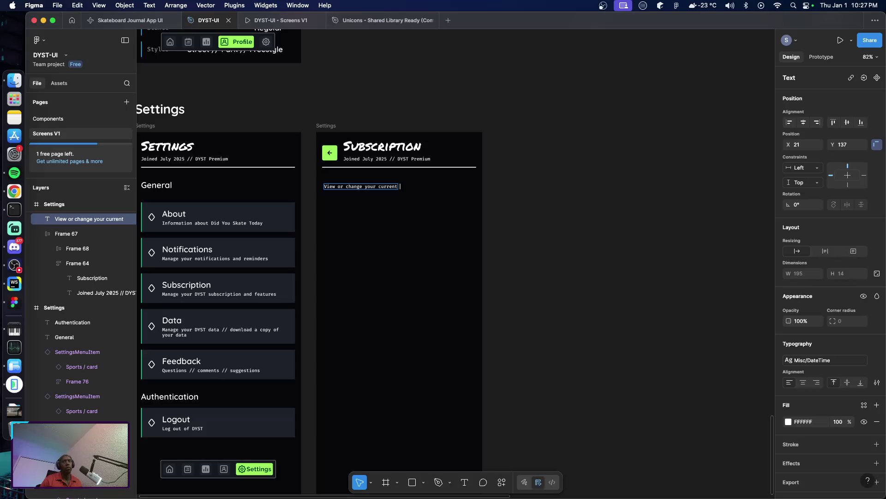
type("subscription plan and featu")
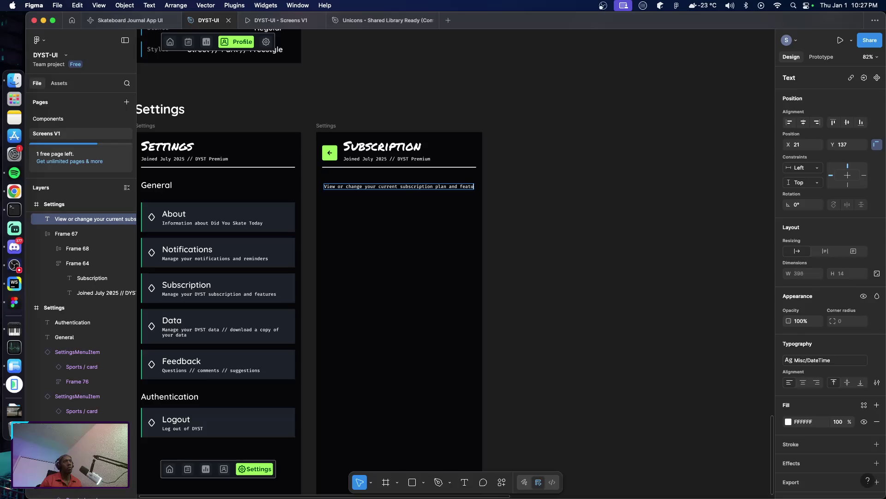
type("res")
key("Escape")
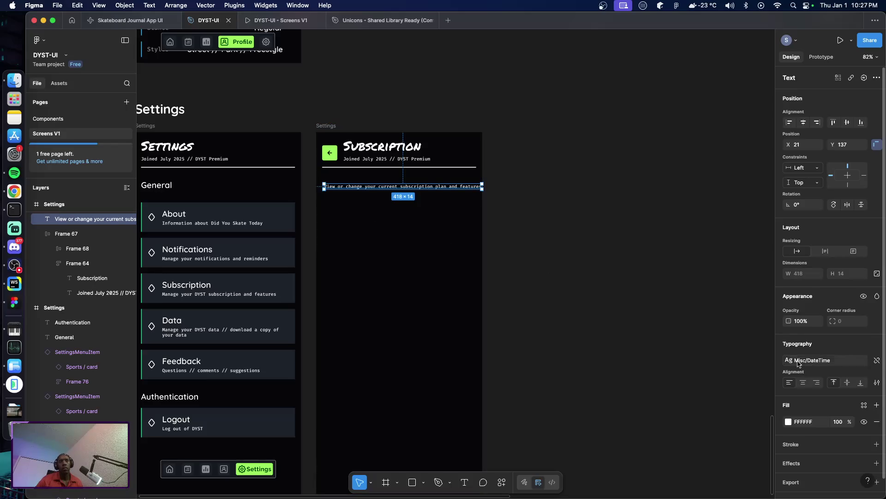
Apply Title/H1 to the line and narrow its box to 408 wide so it wraps
left_click(798, 363)
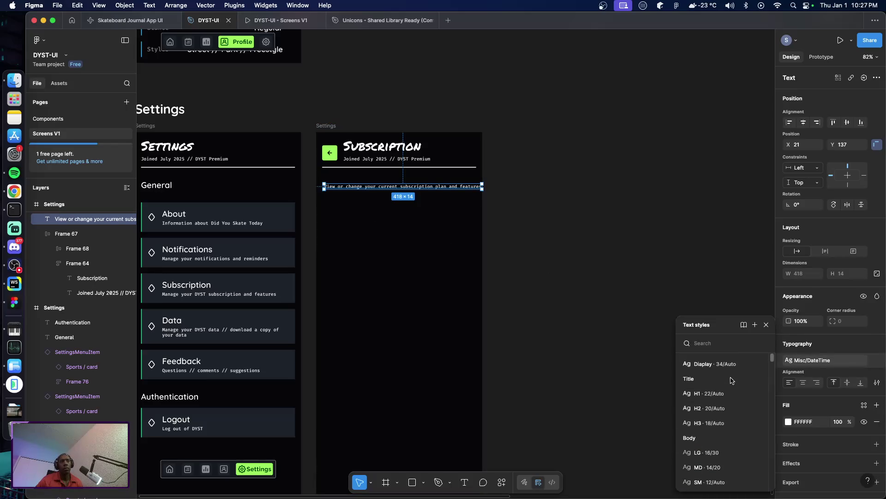
left_click(716, 396)
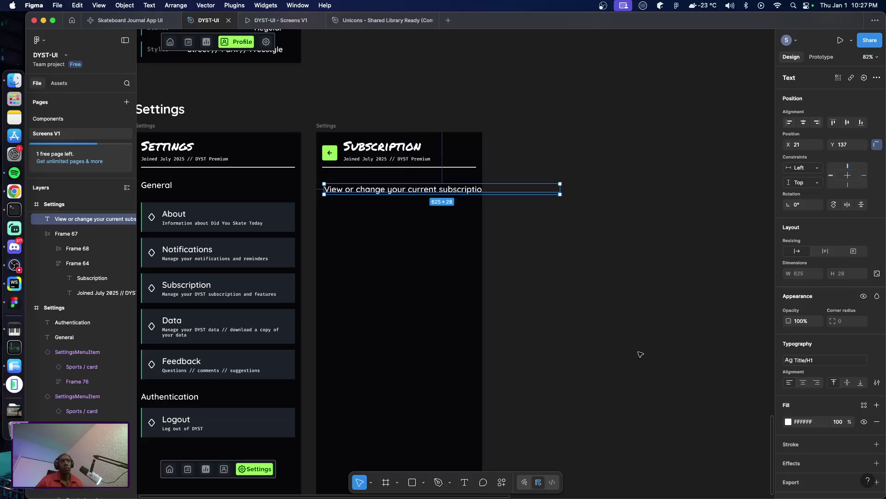
left_click(460, 250)
left_click(359, 190)
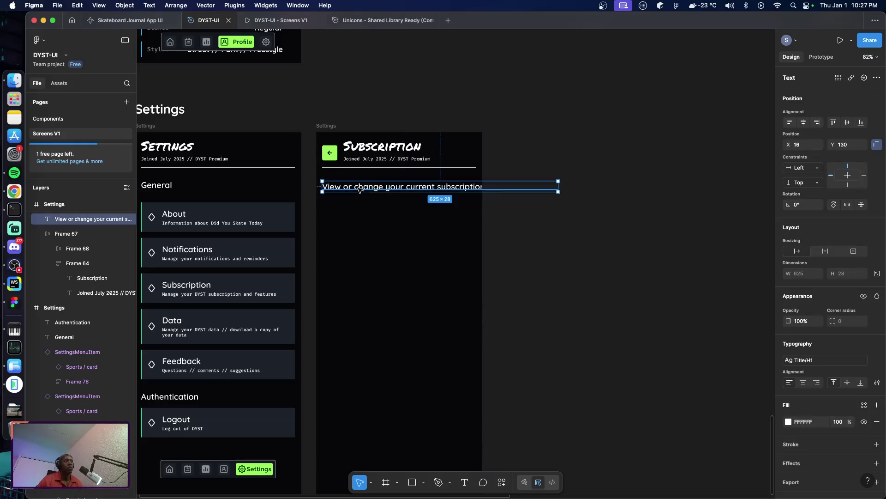
left_click_drag(558, 188, 474, 188)
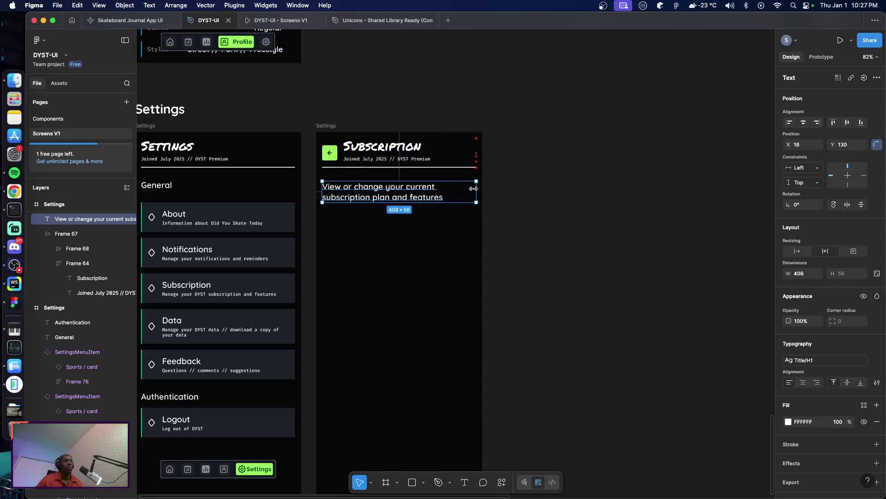
left_click(528, 241)
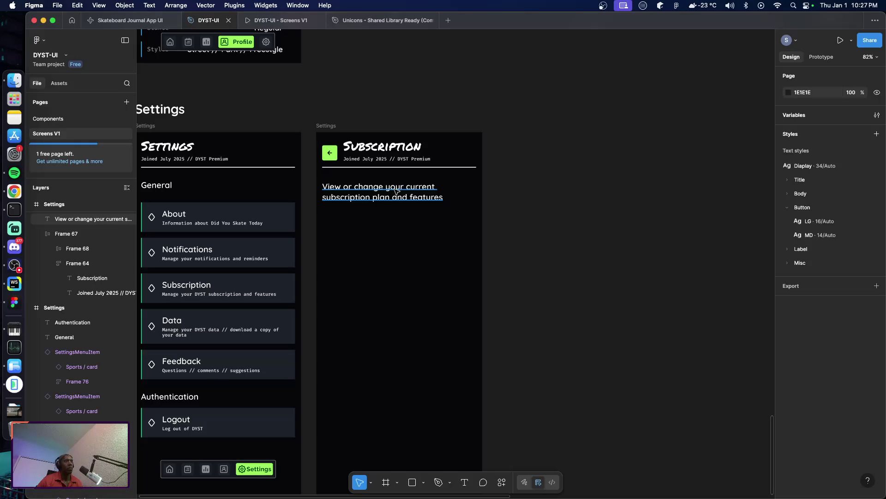
Switch the description line to the Body/LG text style
left_click(396, 191)
left_click(801, 360)
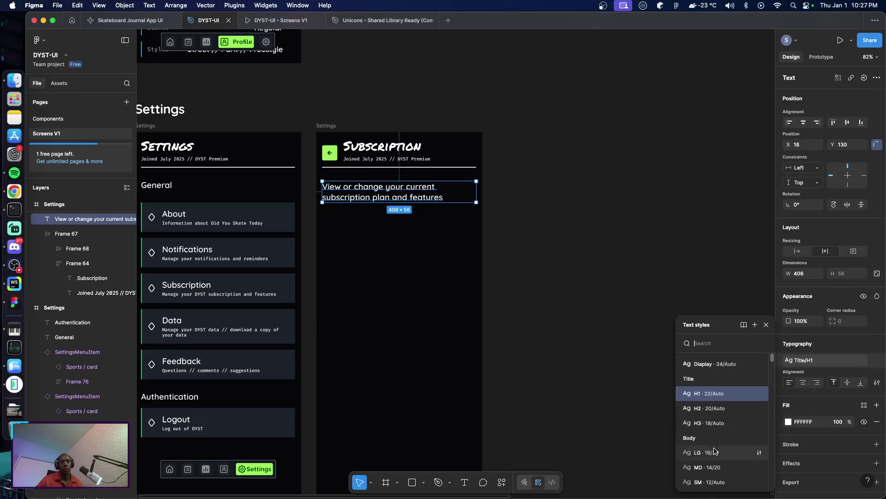
left_click(716, 453)
left_click(573, 348)
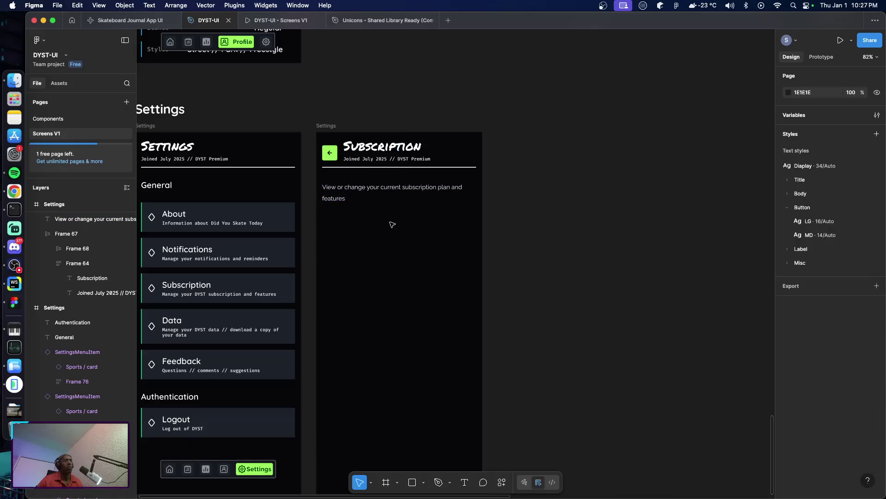
left_click(356, 190)
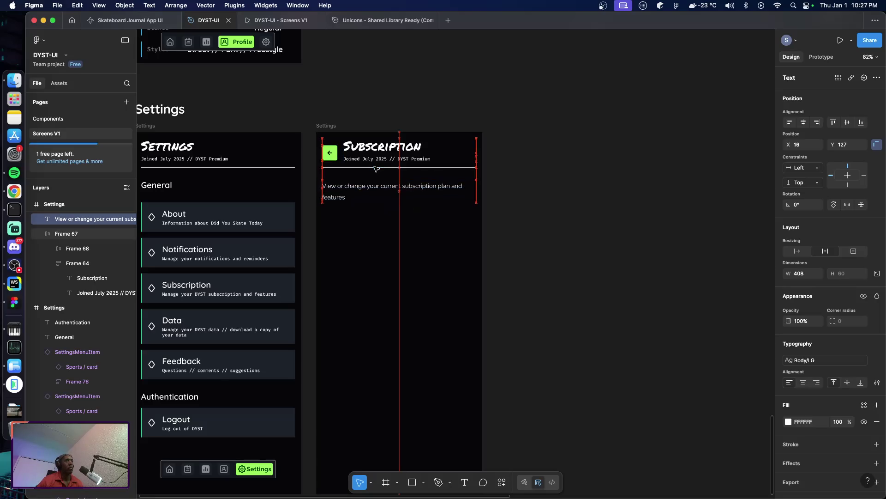
left_click(543, 262)
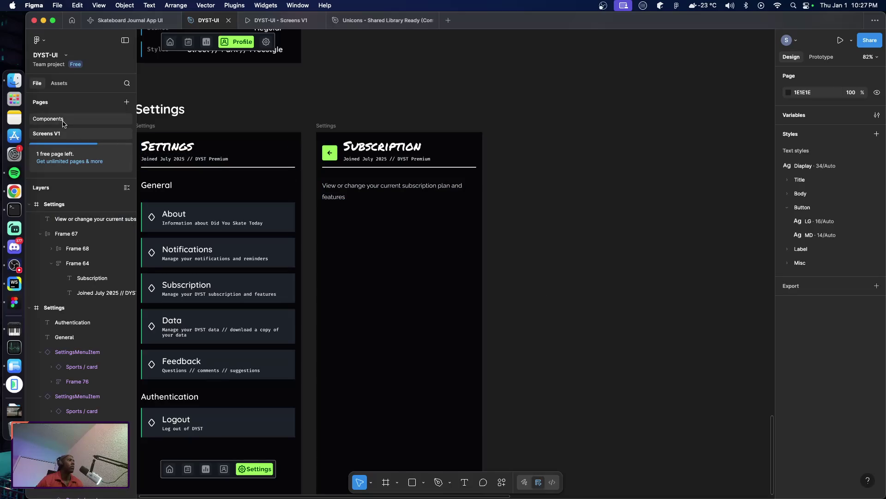
Paste the SubscriptionCard component from the Components page into the Subscription screen frame
left_click(48, 118)
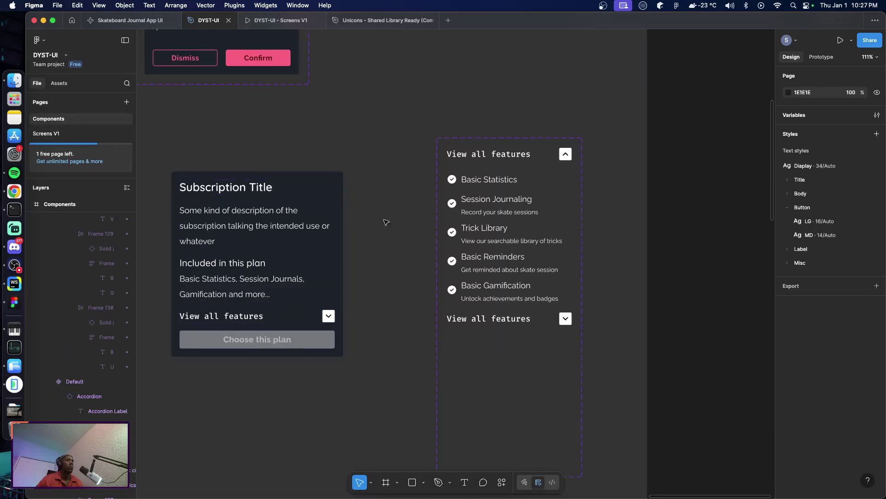
left_click(324, 200)
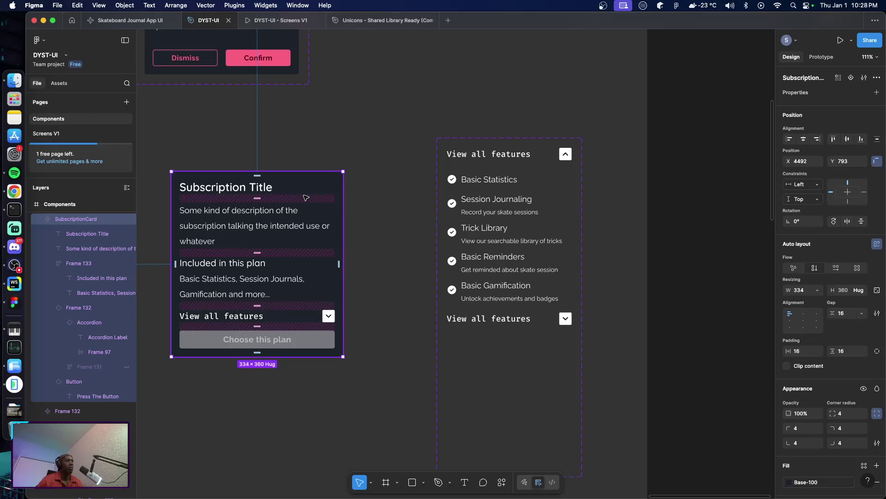
left_click(55, 133)
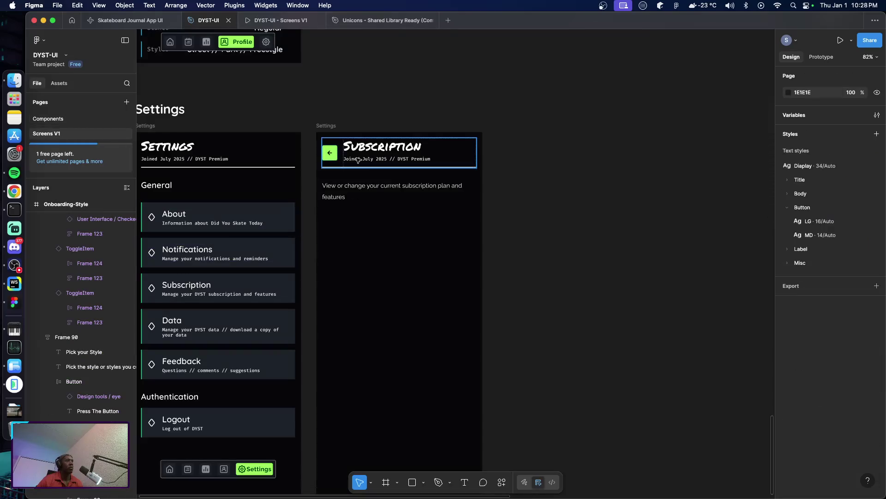
left_click(458, 328)
key("ctrl+v")
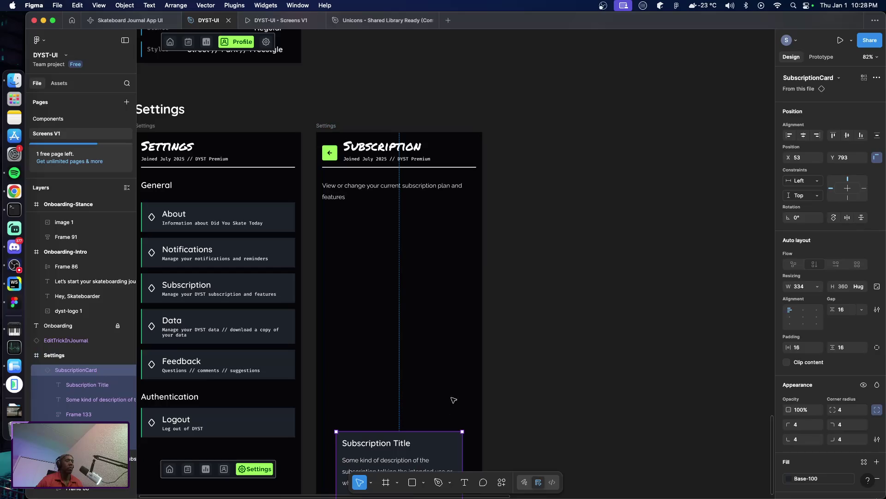
Move the card under the intro line and widen it to 408 × 330
scroll(439, 358, "down", 5)
left_click_drag(432, 327, 425, 129)
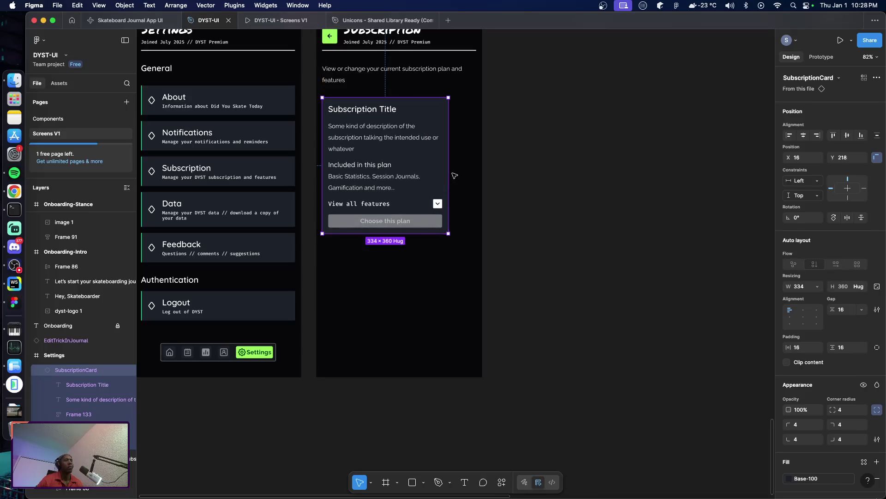
left_click_drag(451, 172, 474, 183)
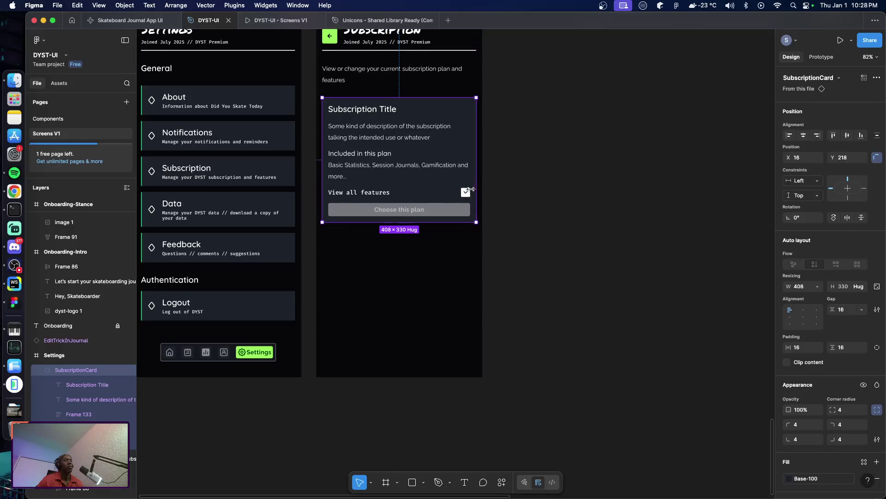
scroll(416, 199, "up", 2)
scroll(379, 210, "up", 3)
double_click(368, 214)
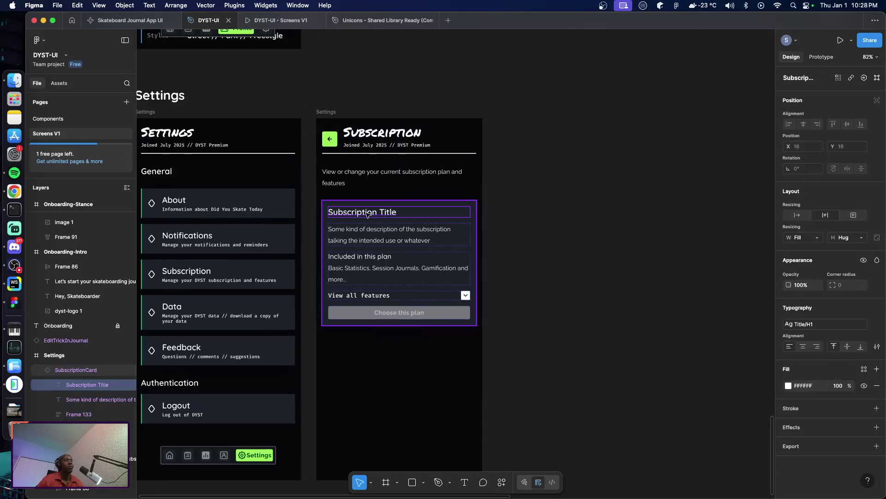
Retitle the card 'DYST Free', checking the app's subscription screen for reference
double_click(366, 213)
type("DYS")
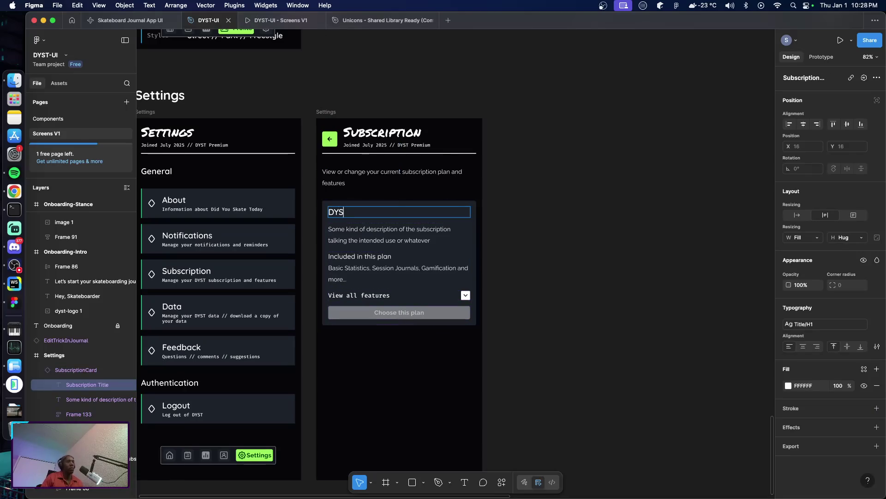
type("T Free")
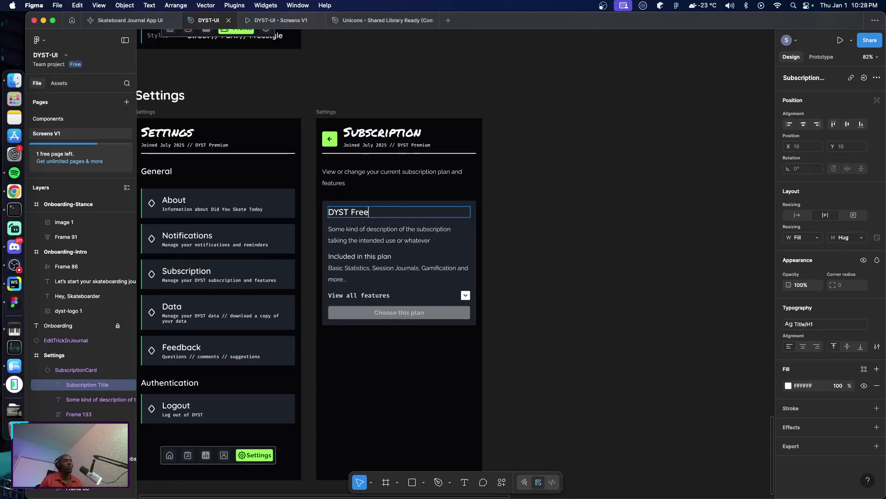
key("Escape")
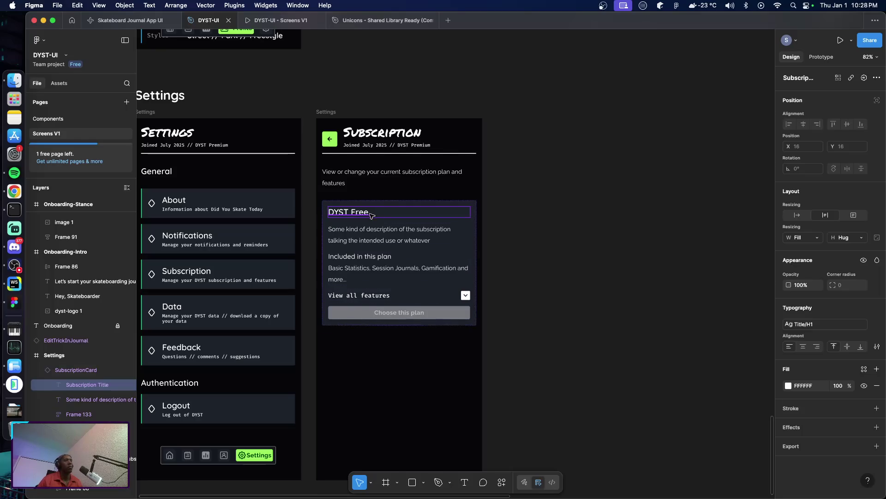
key("super+Tab")
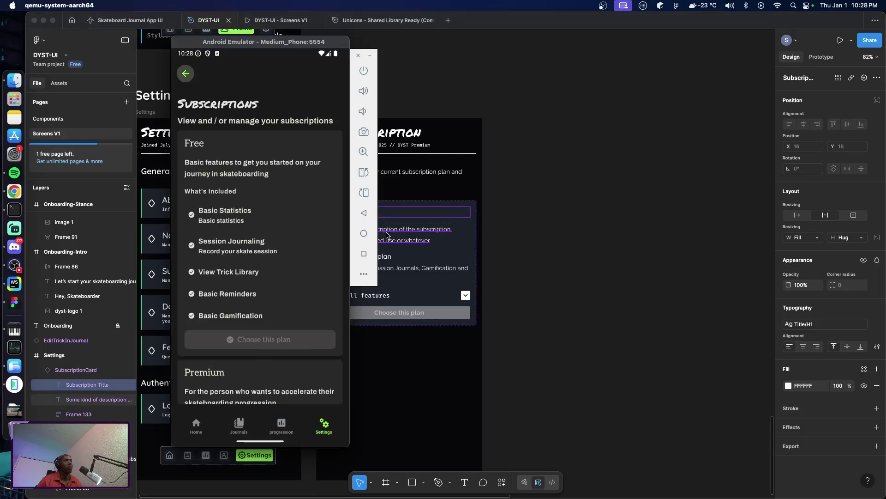
left_click(386, 235)
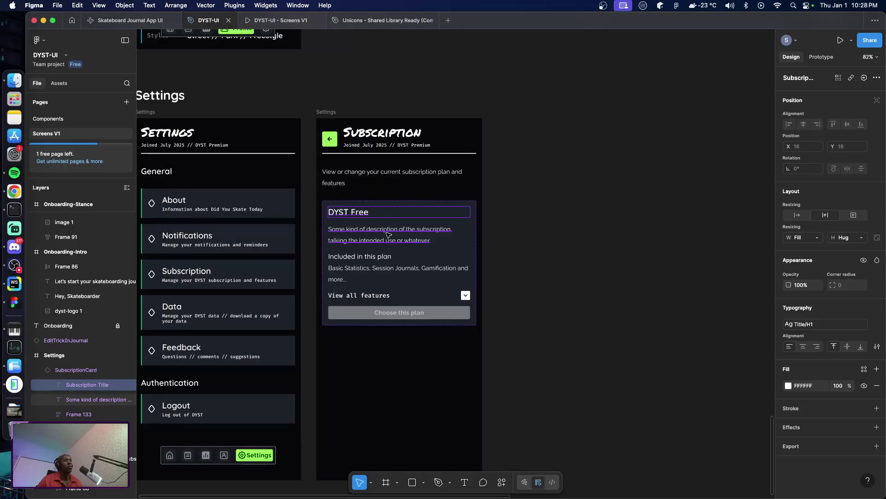
Change the card description to 'Basic features to get you started on skateboarding journey'
double_click(387, 235)
type("Basi")
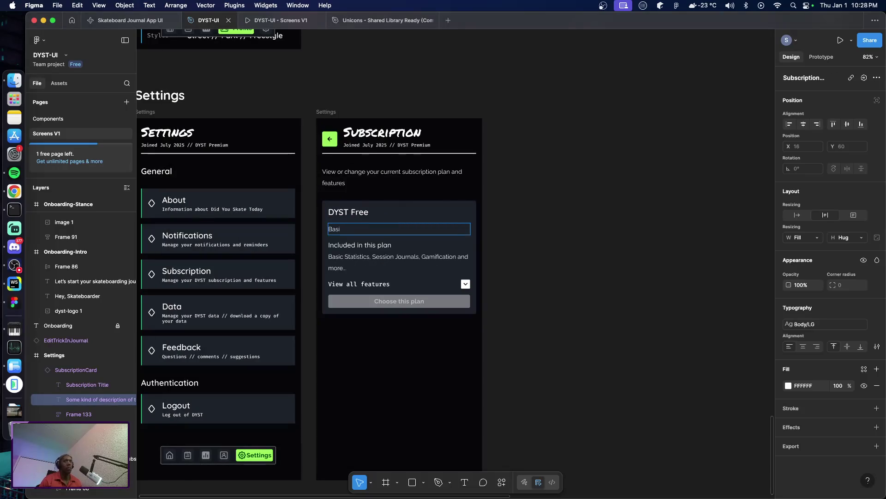
type("c f")
type("eatures")
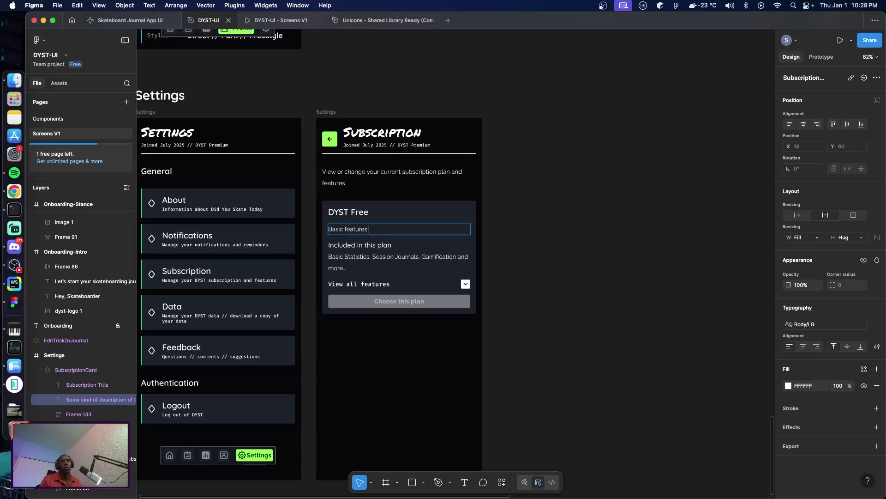
type(" to get you start")
type("ed on skate")
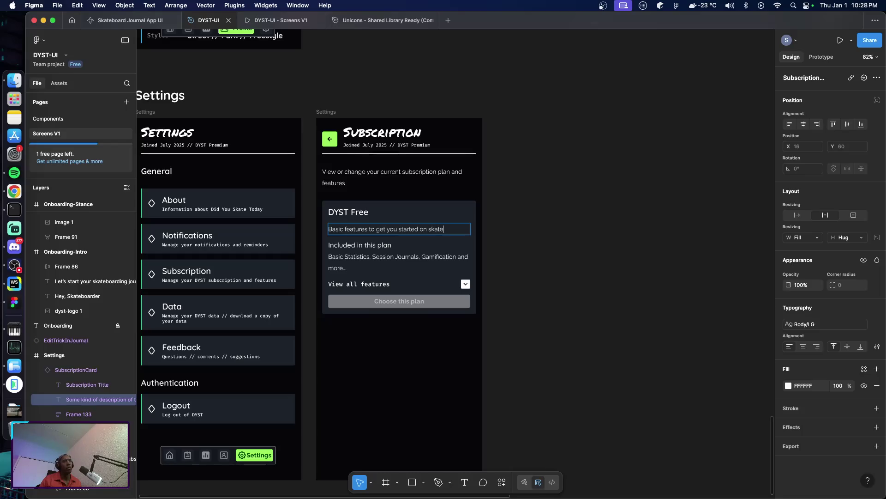
type("boarding")
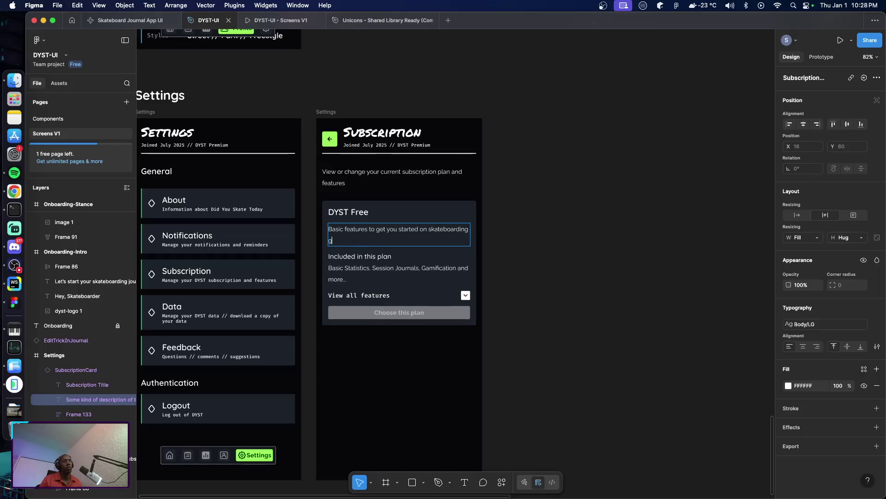
type(" journey")
key("Escape")
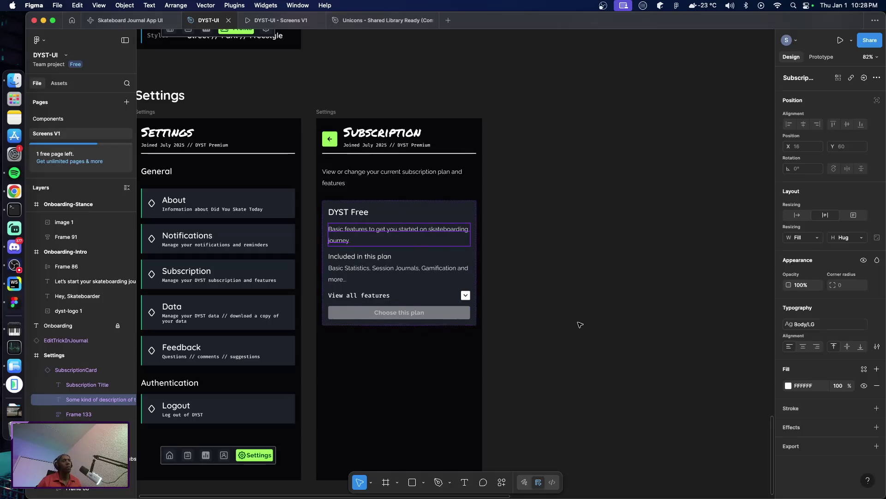
left_click(578, 323)
left_click(450, 228)
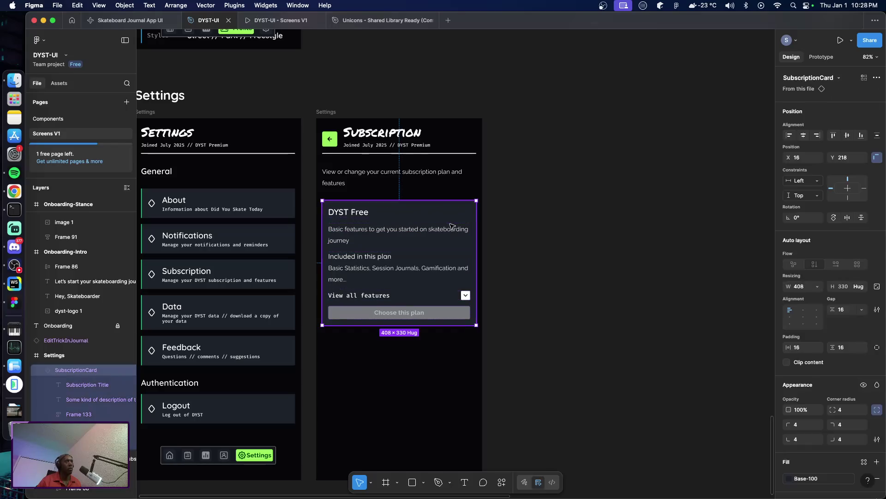
key("alt")
left_click_drag(389, 223, 395, 354)
scroll(396, 354, "down", 3)
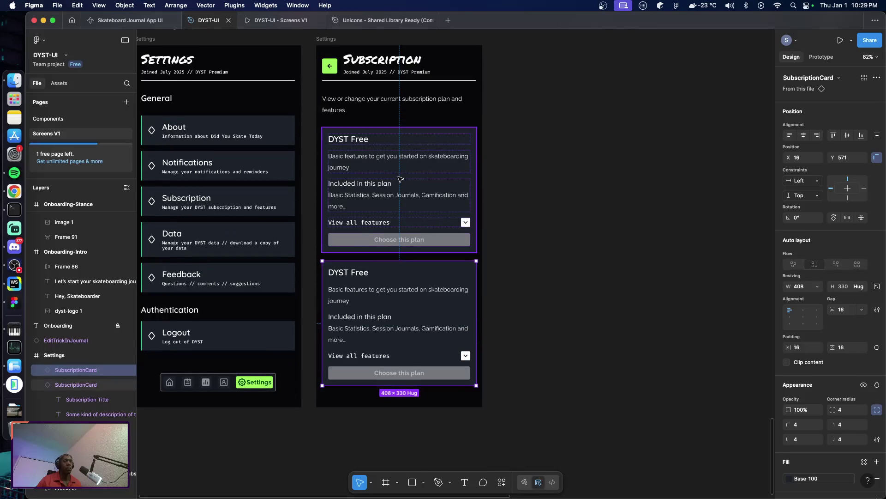
left_click(408, 172)
key("alt")
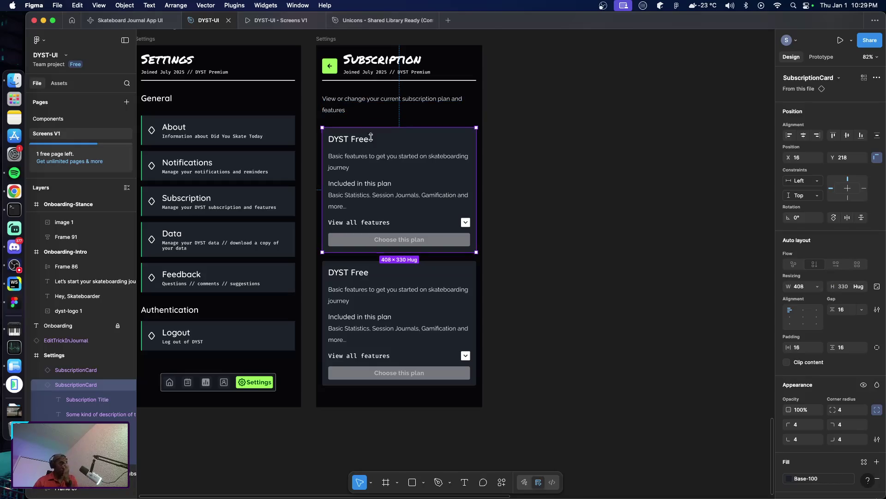
double_click(365, 274)
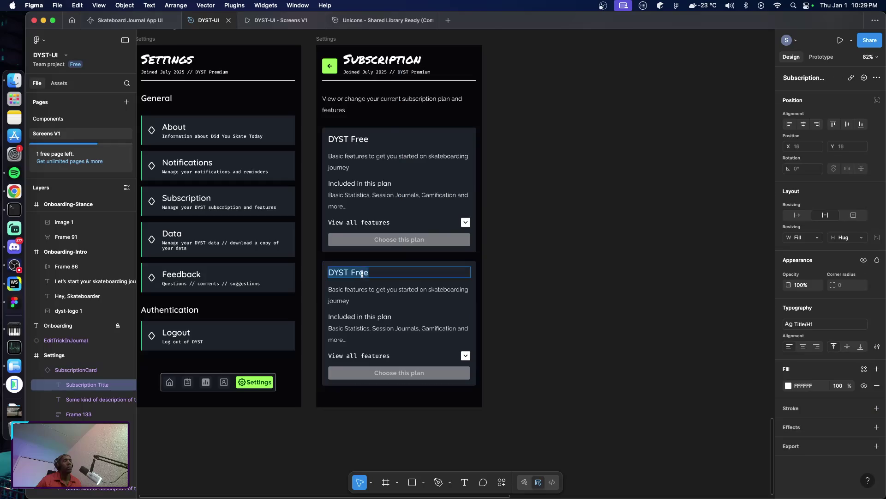
double_click(362, 273)
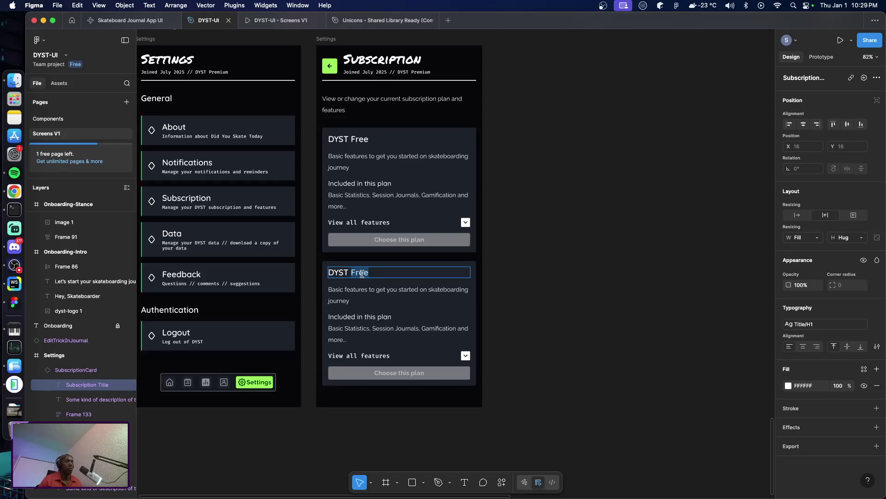
type("Premium")
key("Escape")
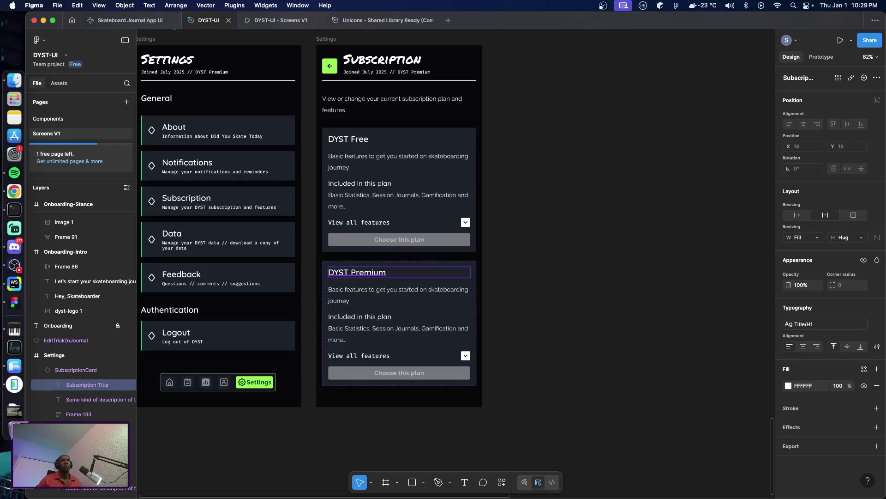
left_click(524, 321)
scroll(525, 325, "up", 1)
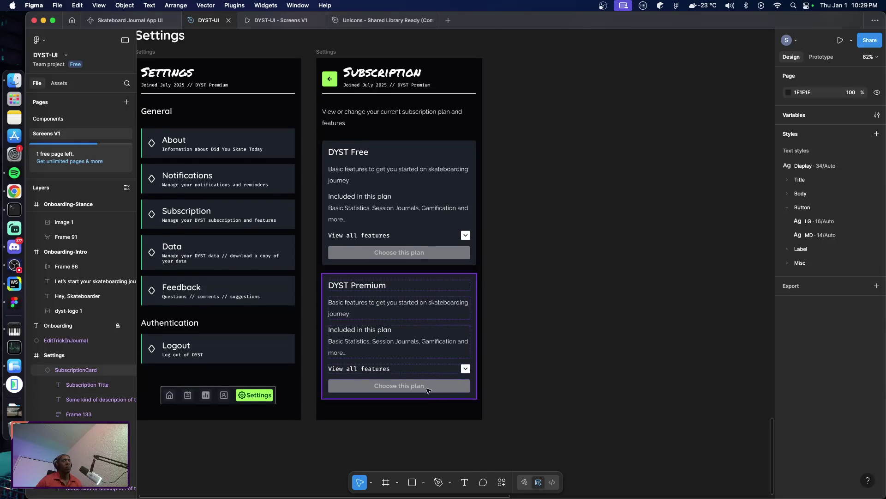
left_click(412, 387, "super")
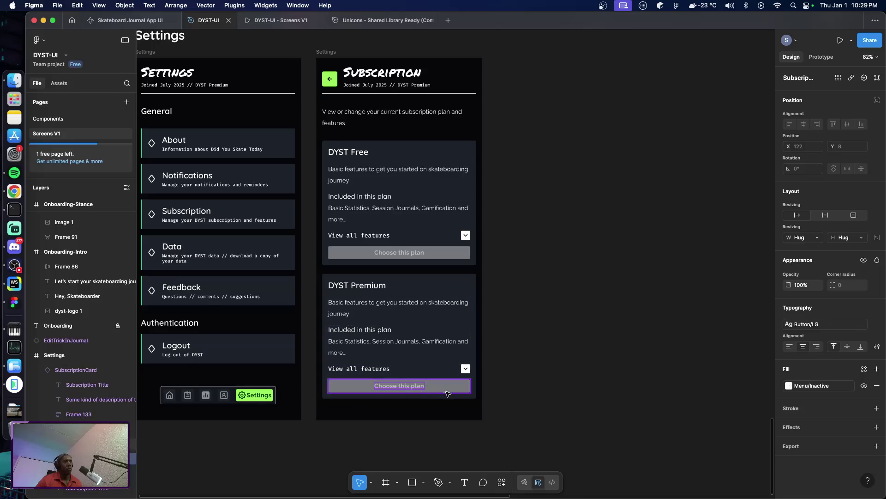
Leave the Premium button text and jump to the main SubscriptionCard component
double_click(406, 384)
key("Escape")
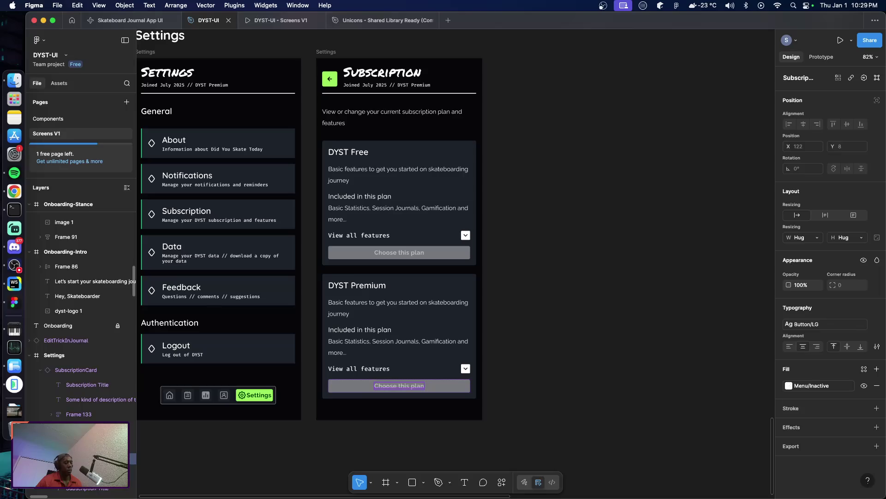
left_click(464, 433)
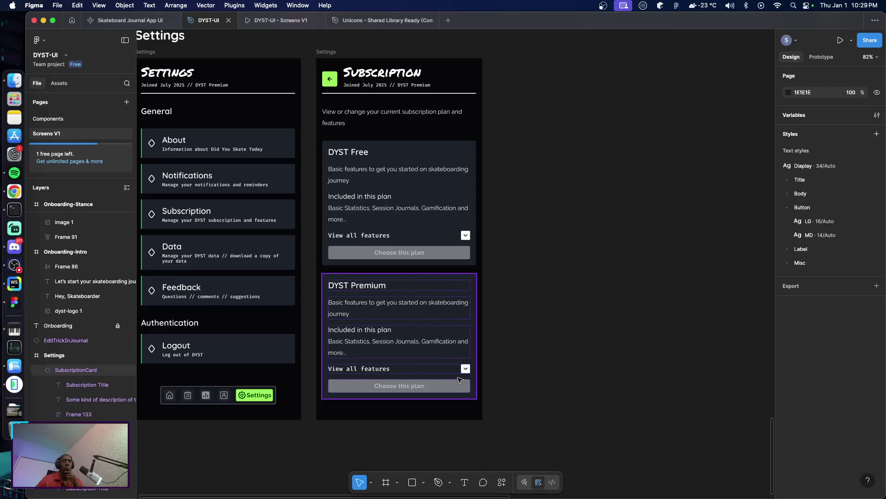
left_click(59, 121)
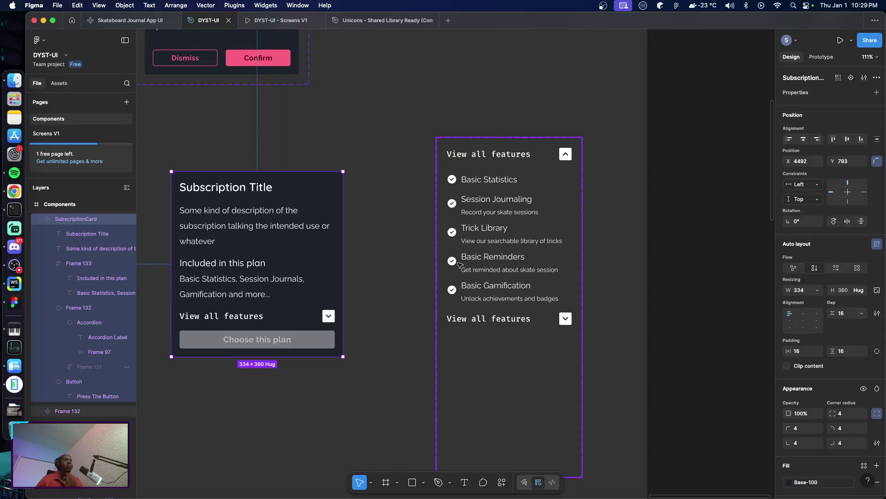
Bring the Button component set into view and add a new variant to it
scroll(431, 255, "left", 10)
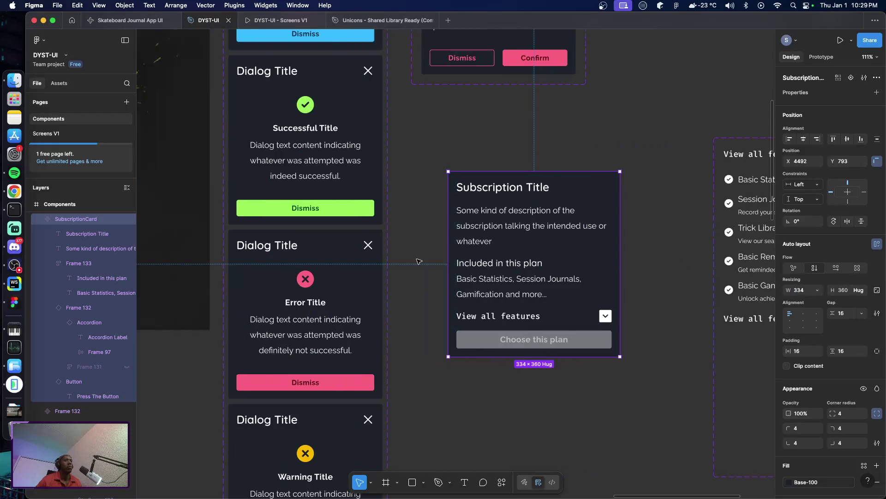
scroll(418, 260, "up", 2)
scroll(415, 258, "up", 8)
scroll(397, 257, "up", 3)
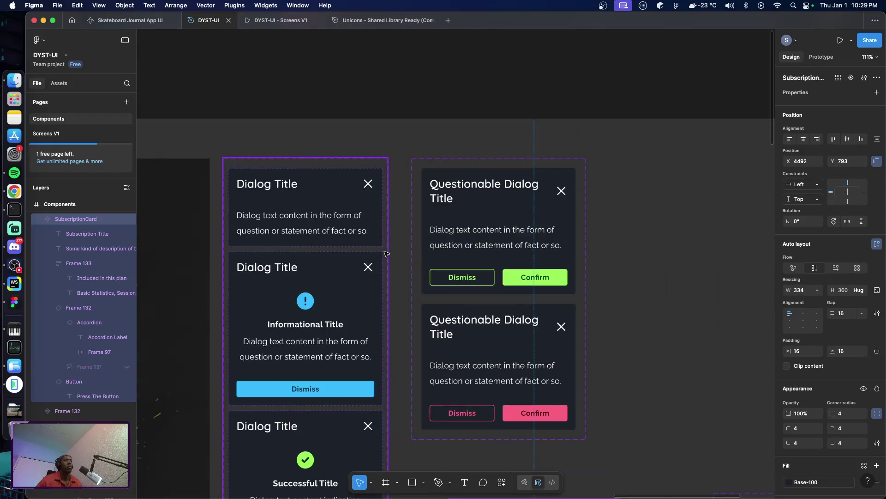
scroll(390, 255, "left", 10)
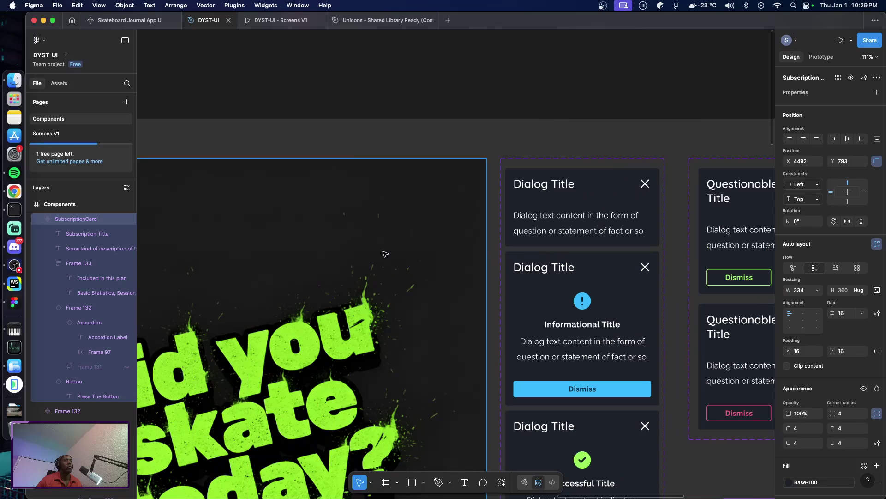
scroll(383, 254, "down", 10)
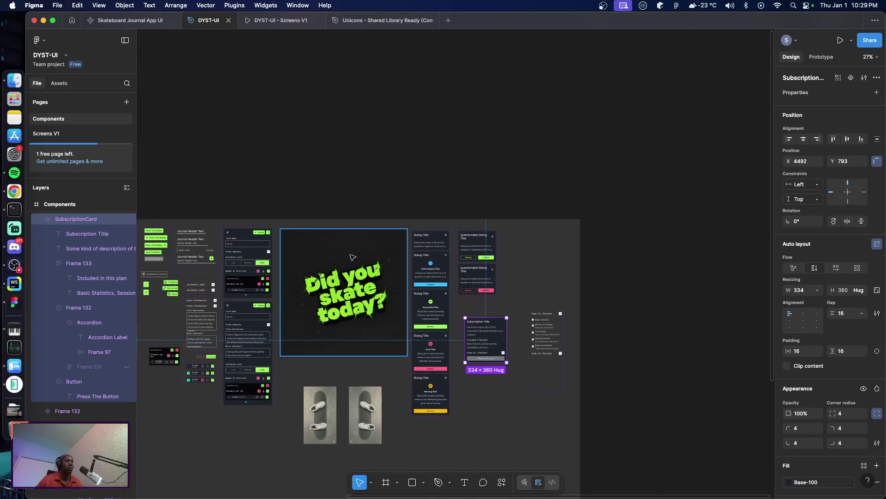
scroll(323, 259, "left", 5)
scroll(284, 261, "up", 8)
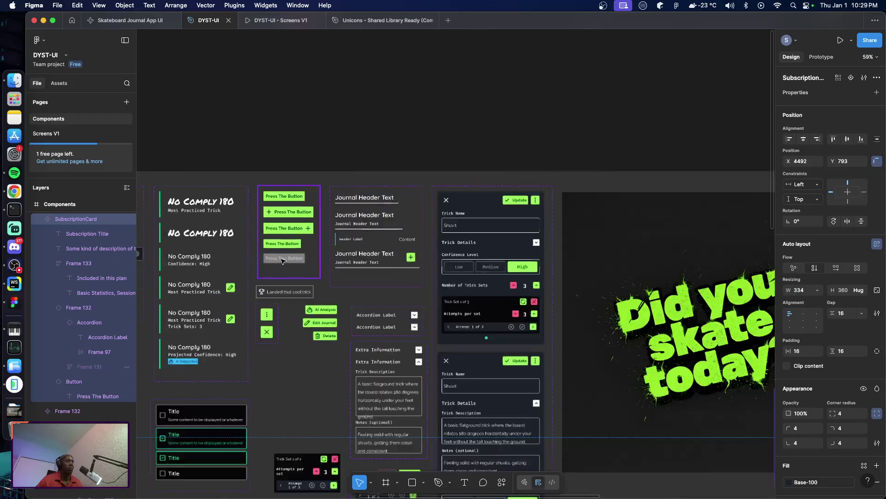
scroll(284, 261, "up", 5)
scroll(291, 272, "up", 5)
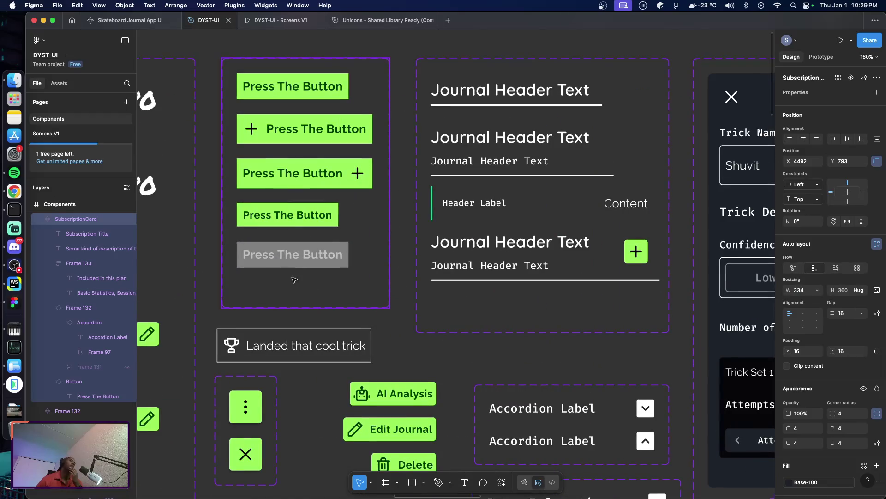
left_click(307, 300)
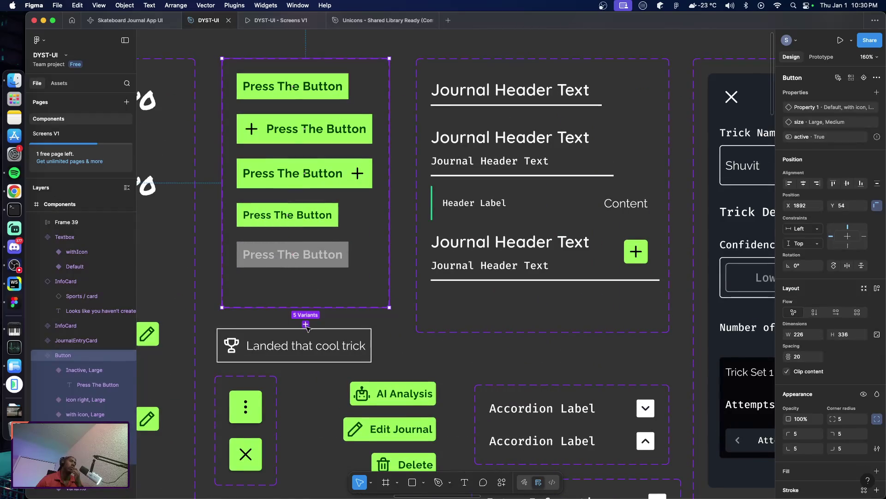
left_click(306, 325)
Review the new variant's size and Property 1 values in the Design panel
scroll(279, 295, "down", 2)
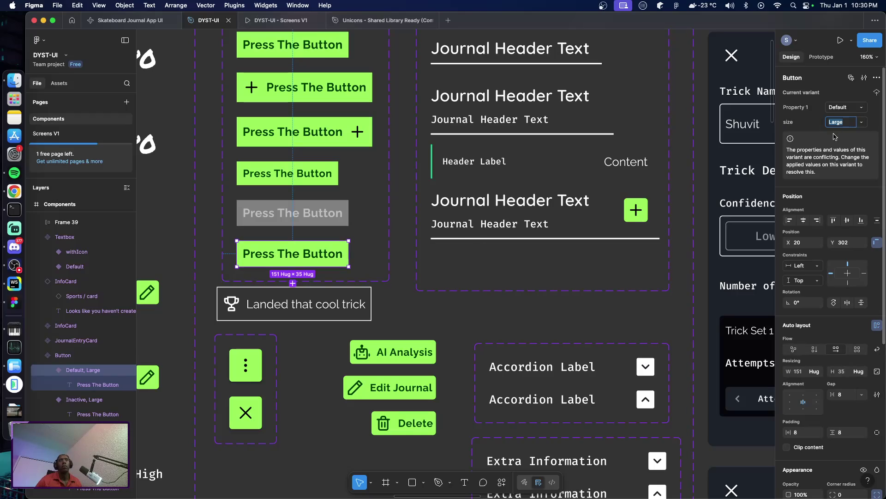
left_click(863, 124)
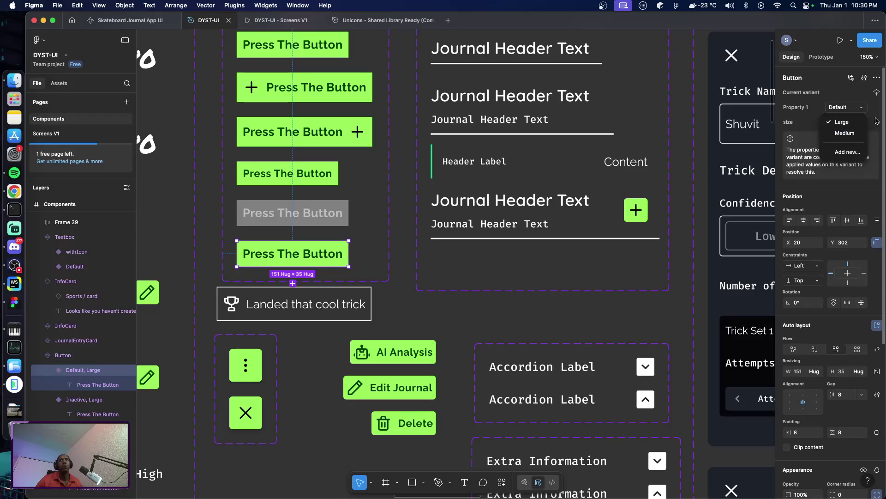
left_click(865, 110)
left_click(864, 109)
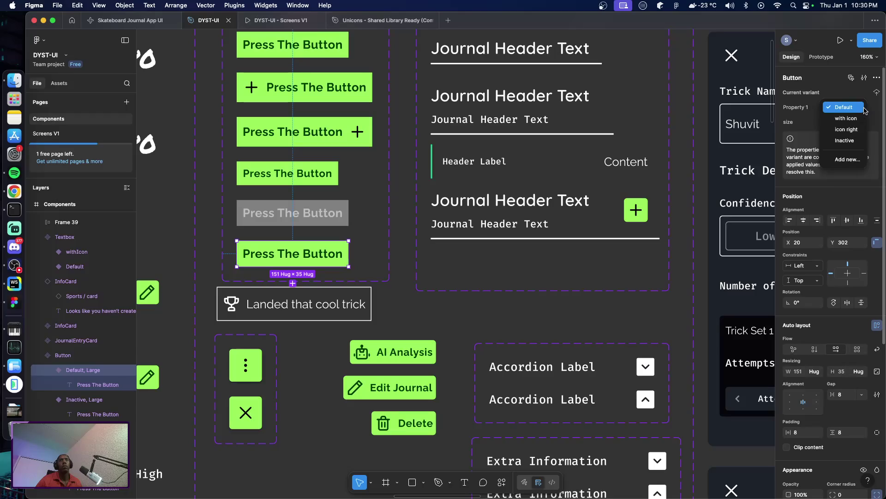
Add Property 1 value 'withLabel' and wrap the variant's button text in auto layout
left_click(843, 159)
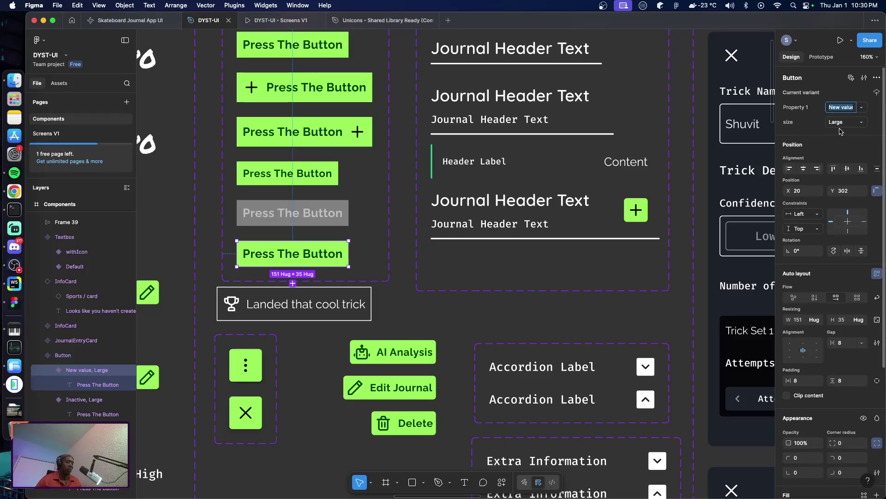
type("with iconI")
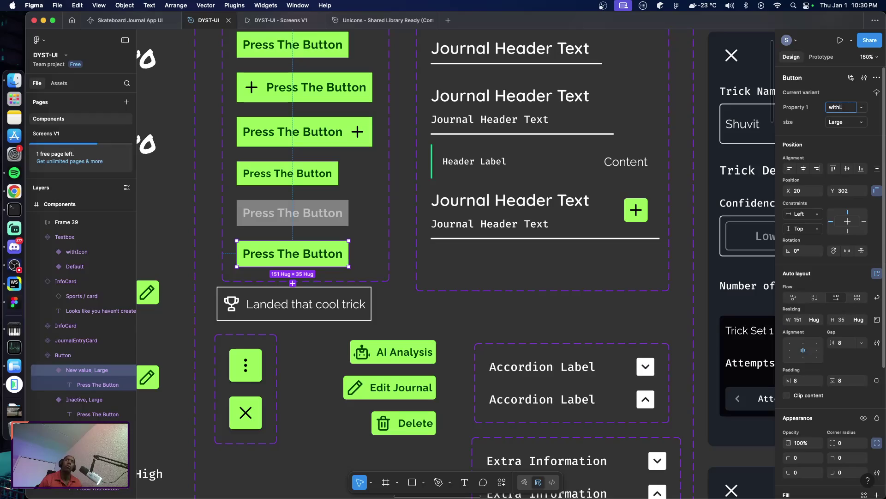
type("bel")
key("Return")
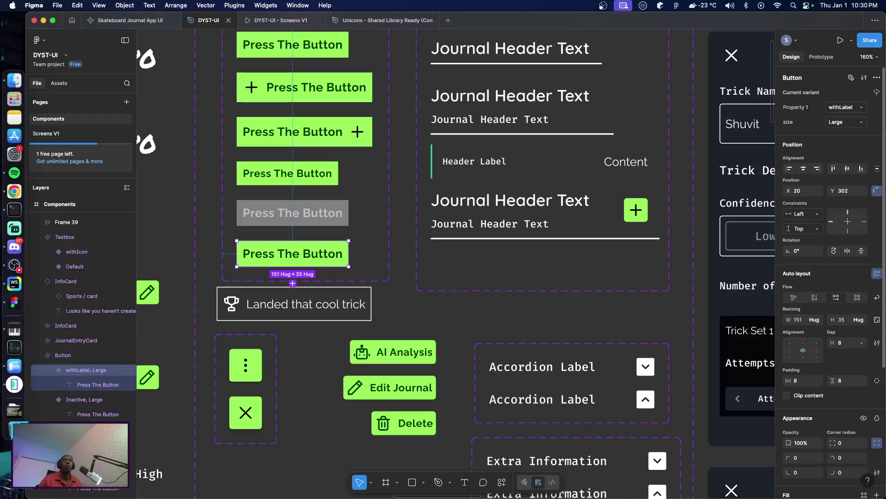
scroll(350, 227, "down", 2)
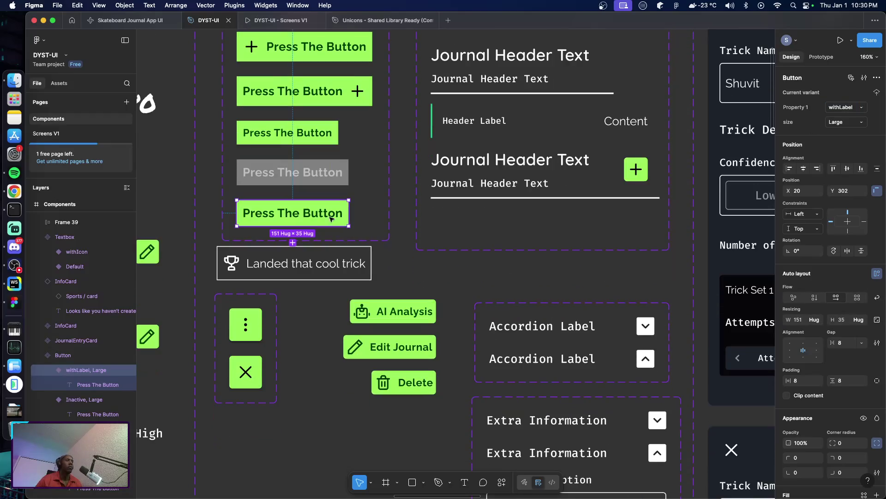
double_click(312, 216)
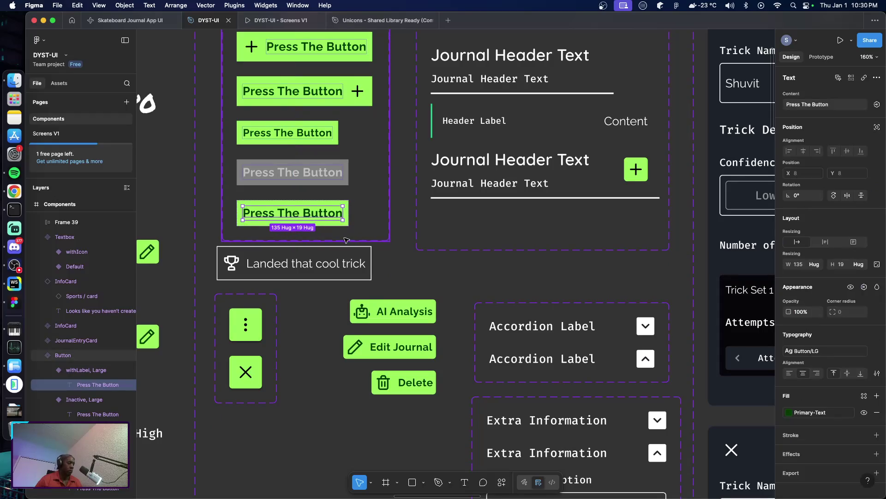
key("shift+a")
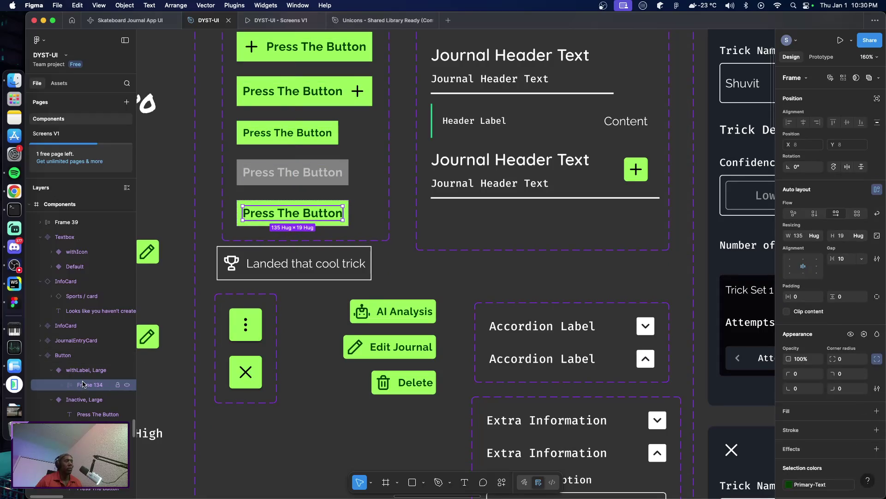
Duplicate the button text, rename the two 'Text' and 'Label', and wrap Label in auto layout
left_click(65, 385)
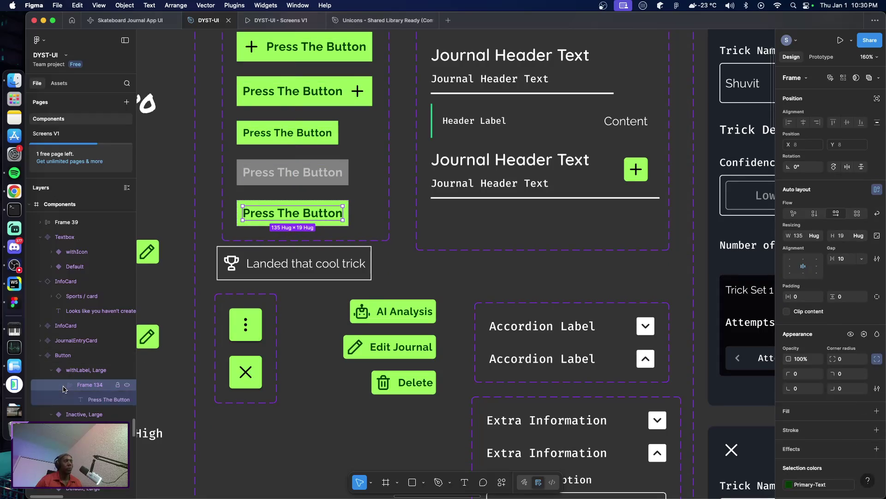
double_click(289, 214)
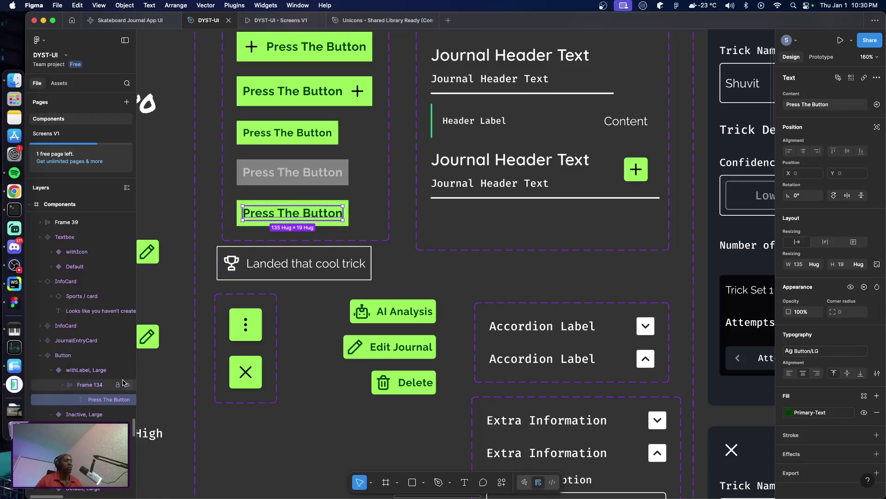
key("super+d")
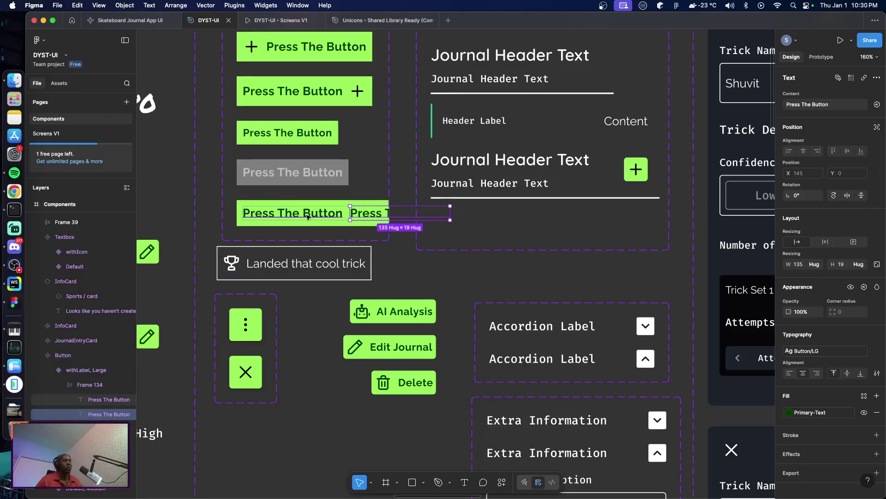
double_click(291, 215)
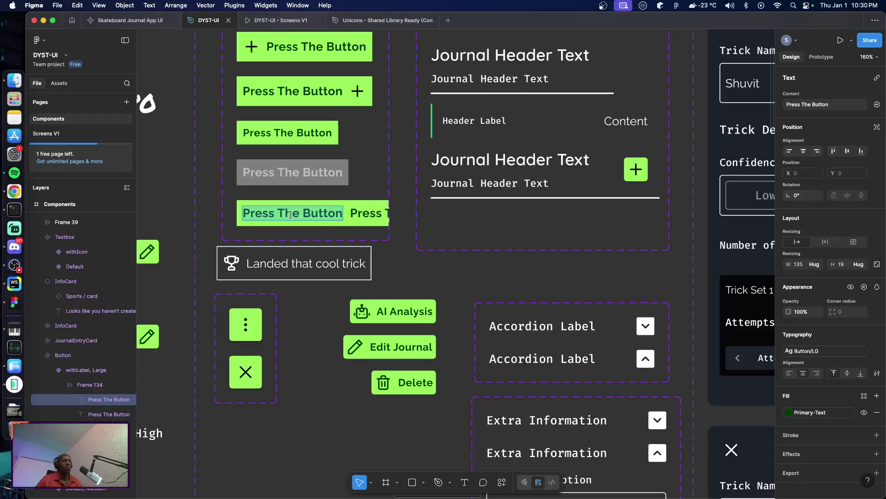
type("Text")
key("Escape")
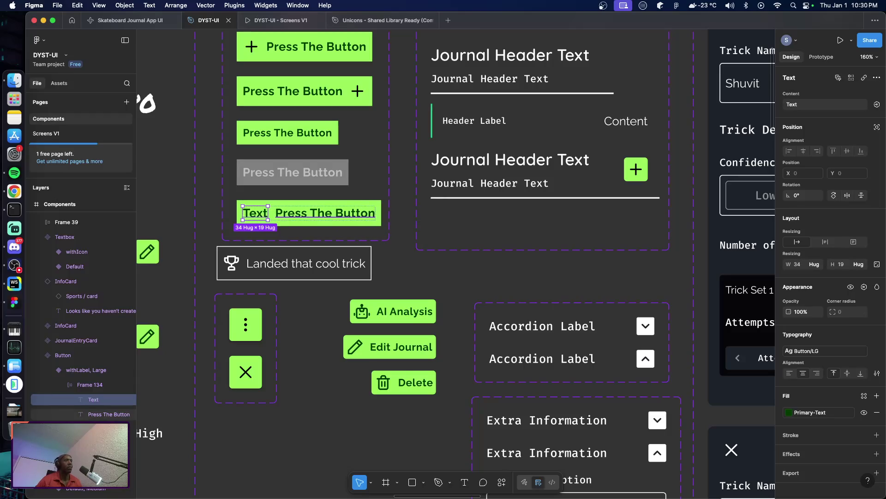
double_click(327, 215)
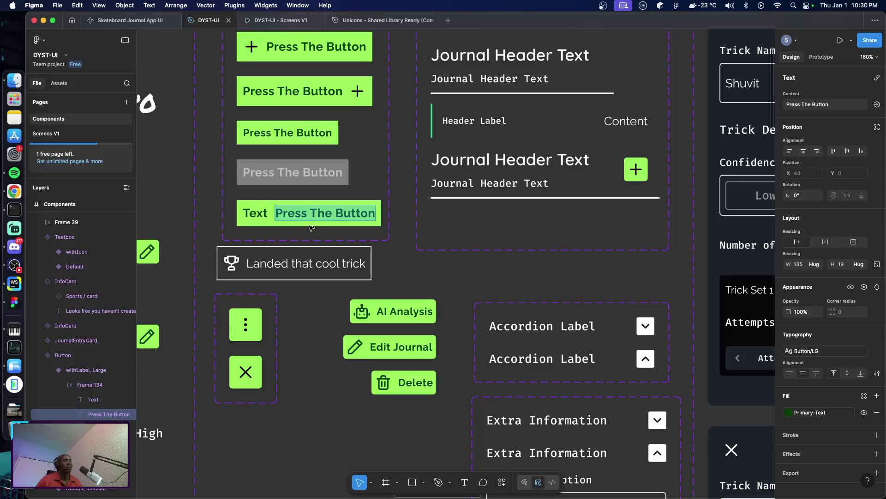
type("Label")
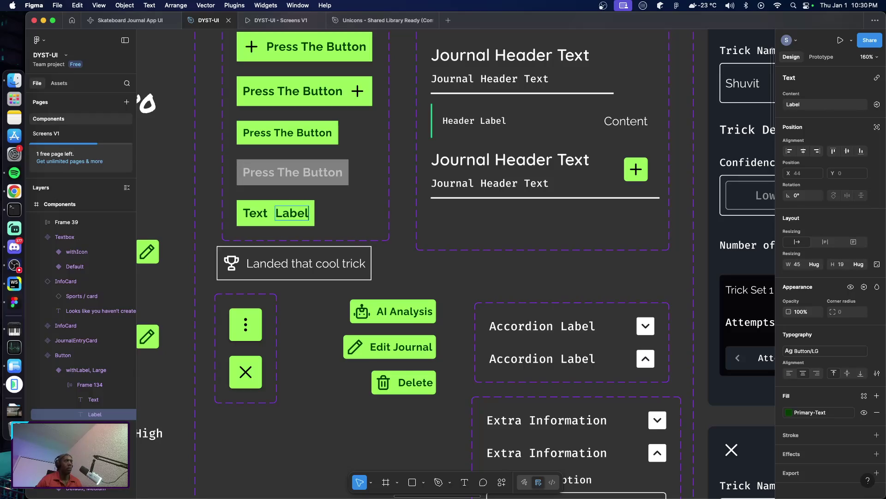
key("Escape")
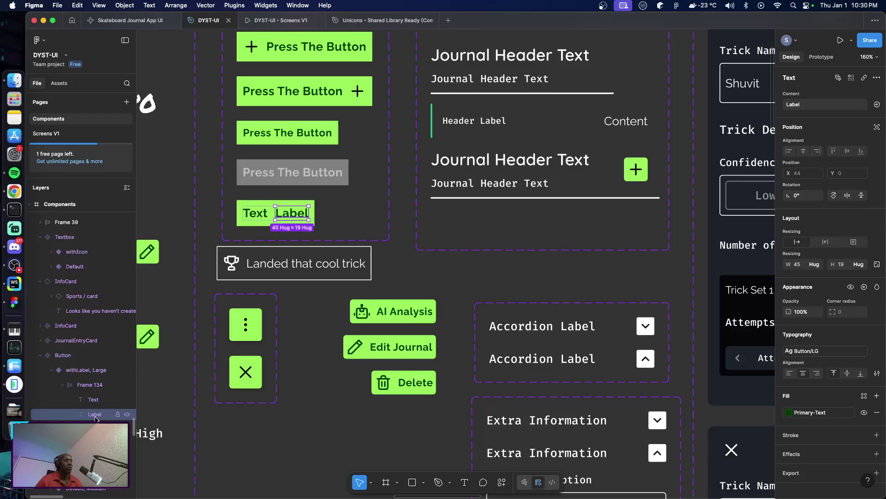
key("shift+a")
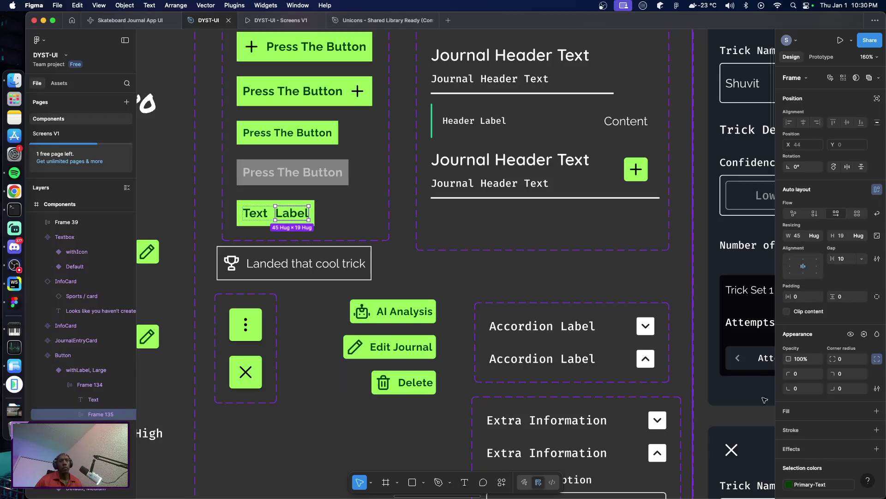
Fill the Label chip frame with the Primary-Text colour style
scroll(826, 415, "down", 3)
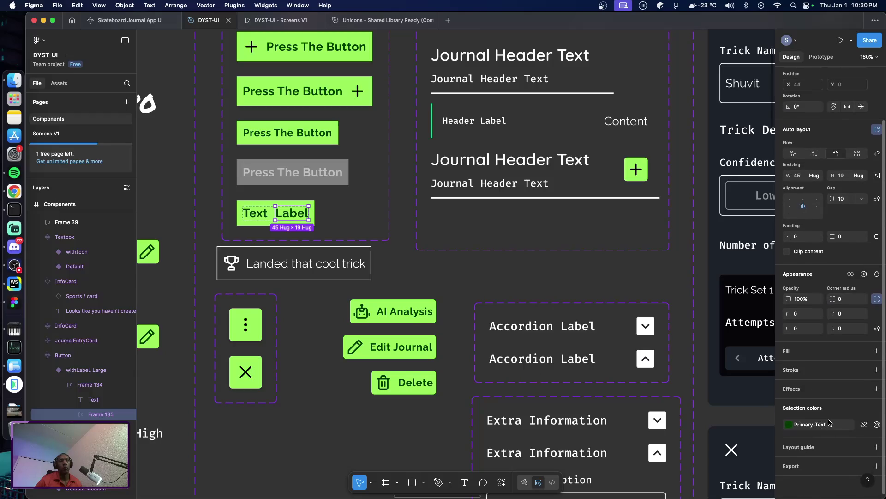
left_click(822, 425)
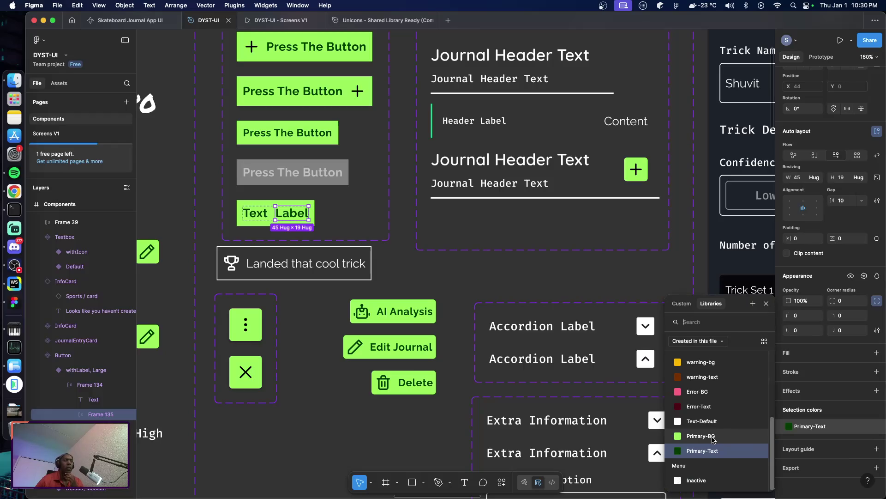
left_click(713, 439)
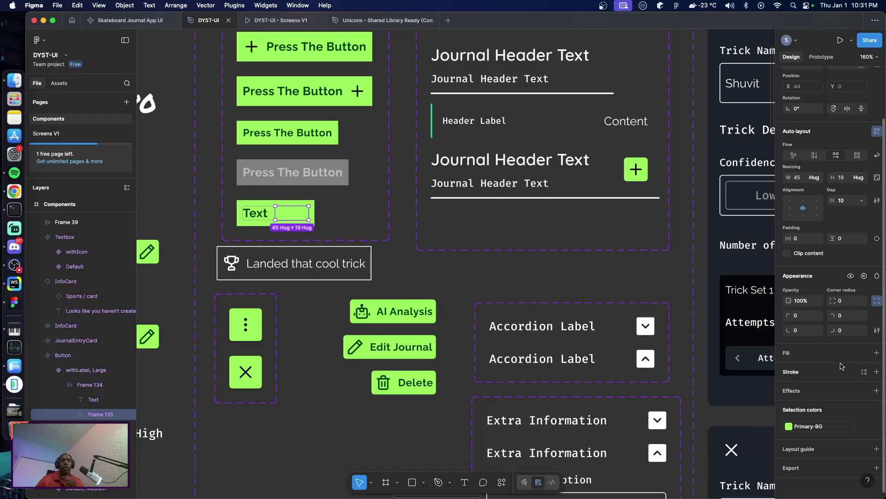
left_click(865, 353)
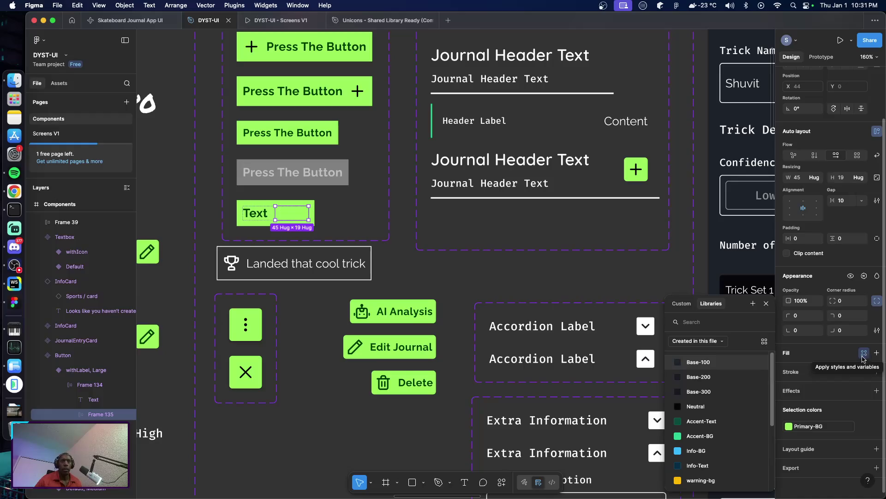
scroll(719, 443, "down", 5)
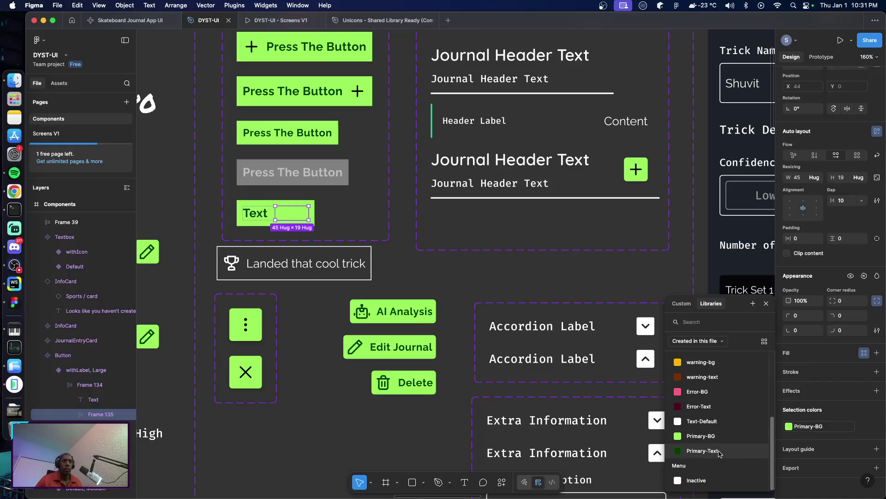
left_click(702, 450)
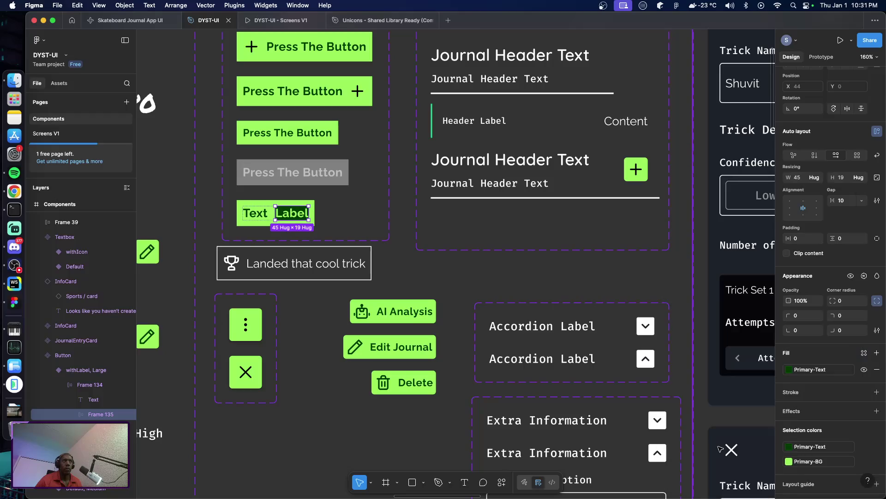
Give the Label chip corner radius 2 and 2 px horizontal and vertical padding
left_click(847, 305)
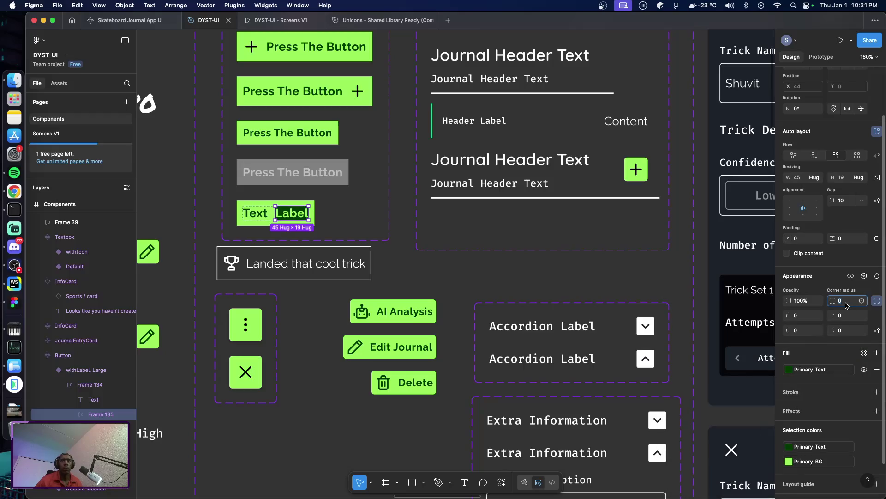
type("1")
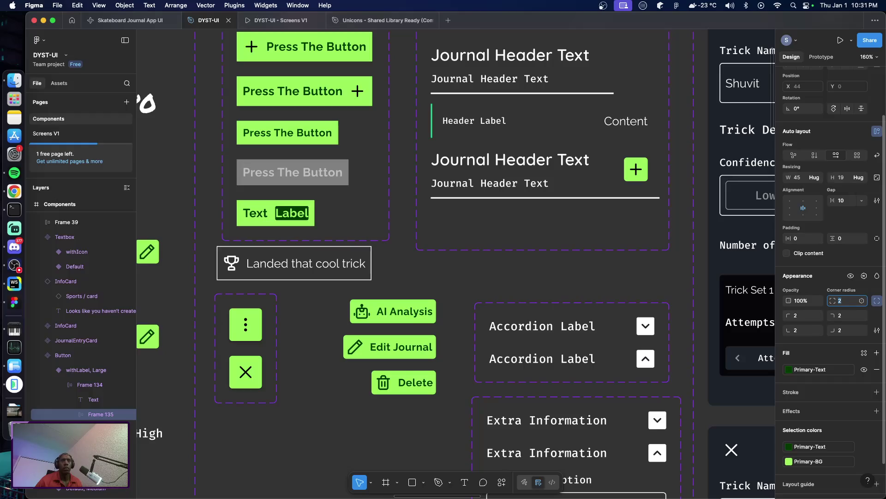
left_click(803, 239)
type("2")
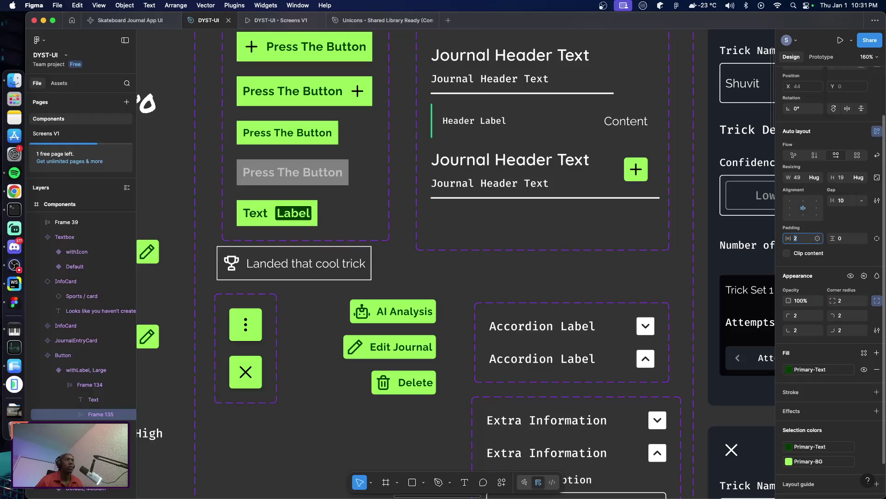
key("Up")
key("Up")
key("Down")
key("Down")
key("Tab")
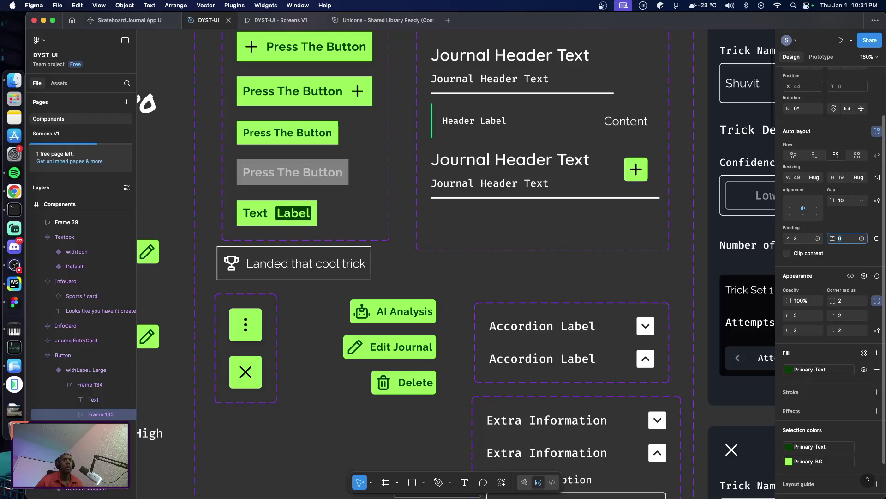
type("2")
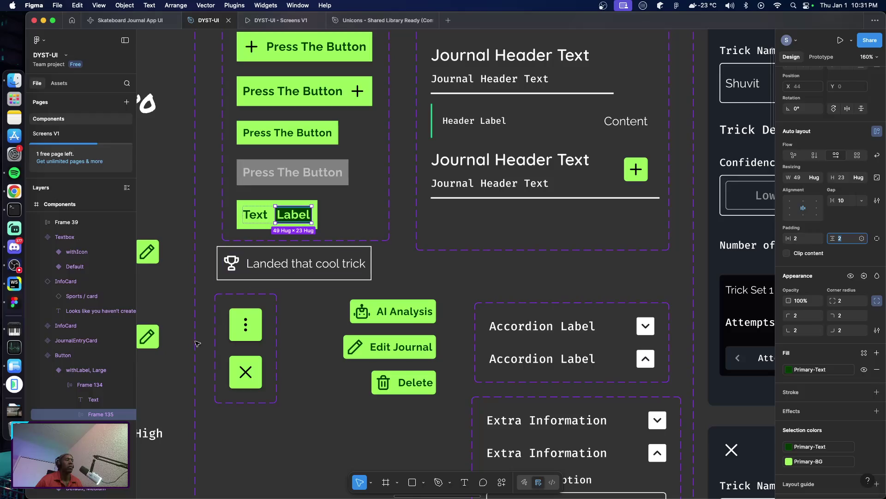
left_click(93, 385)
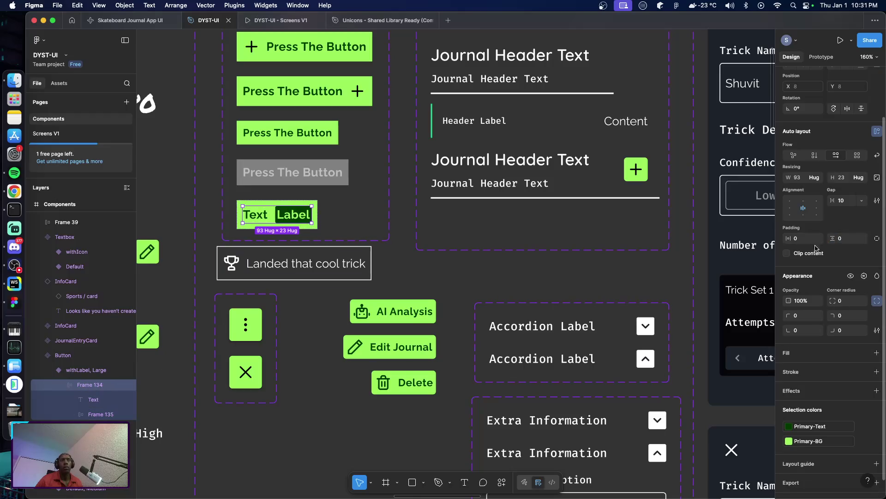
Set the inner row to Fill width, widen the button, and space Text and Label apart
left_click(815, 178)
left_click(785, 190)
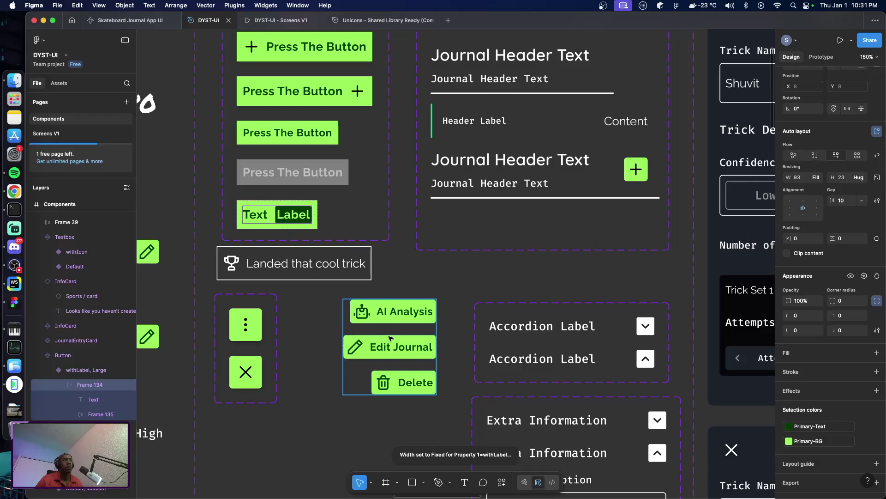
left_click(313, 216)
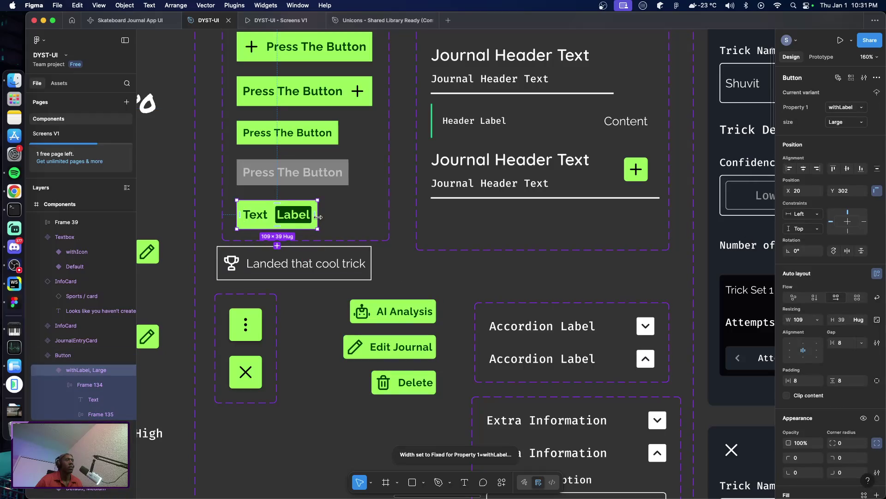
mouse_move(317, 221)
left_mouse_down()
mouse_move(381, 224)
mouse_move(373, 224)
left_mouse_up()
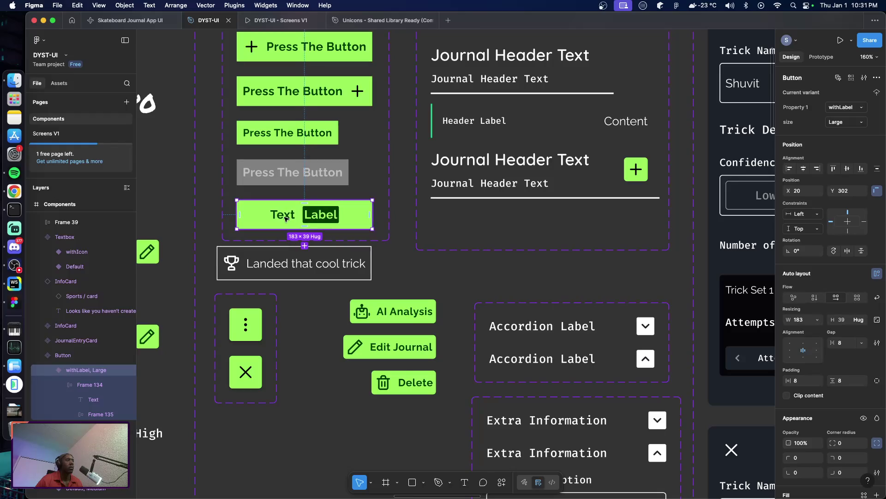
left_click(82, 384)
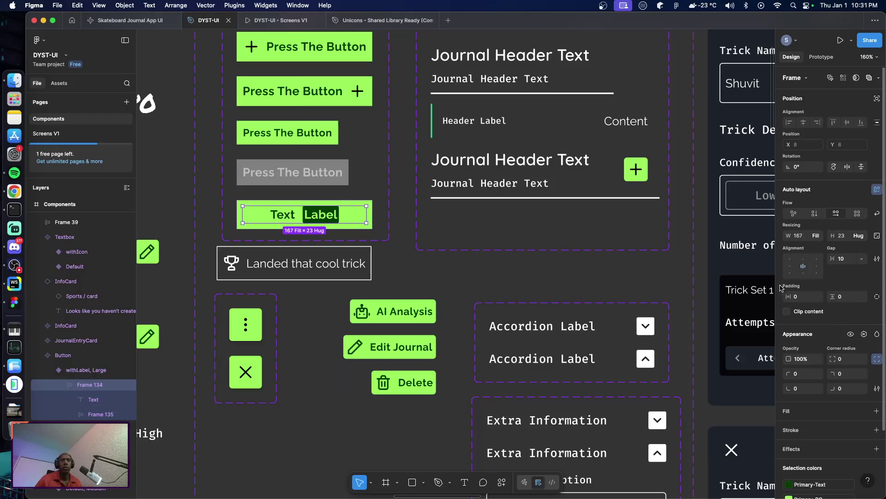
double_click(803, 266)
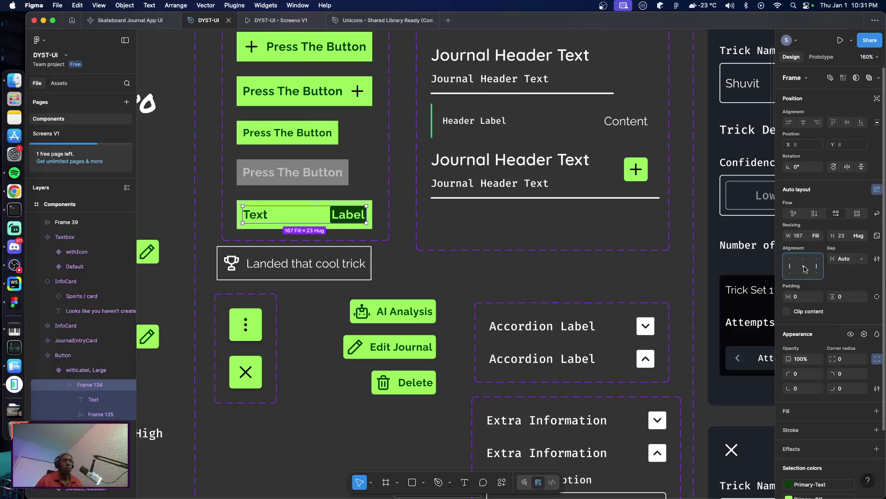
left_click(424, 283)
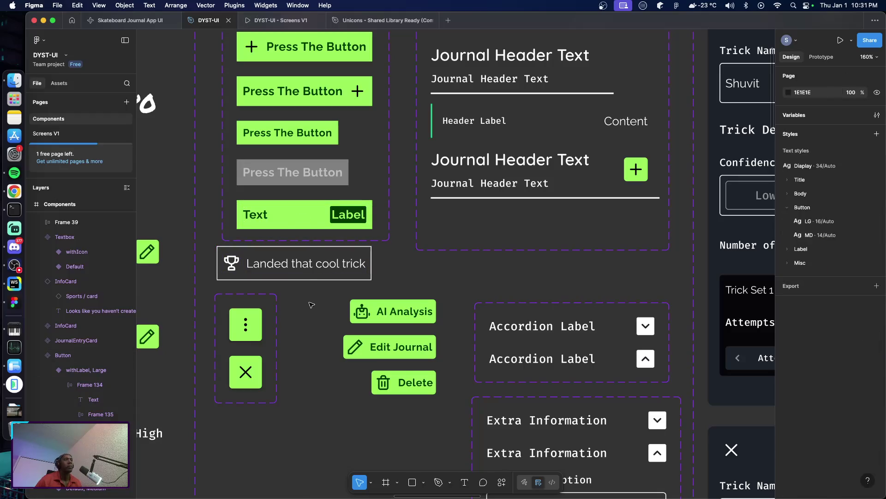
Apply the Button/MD text style to Label, then go to the Screens V1 page
left_click(290, 225)
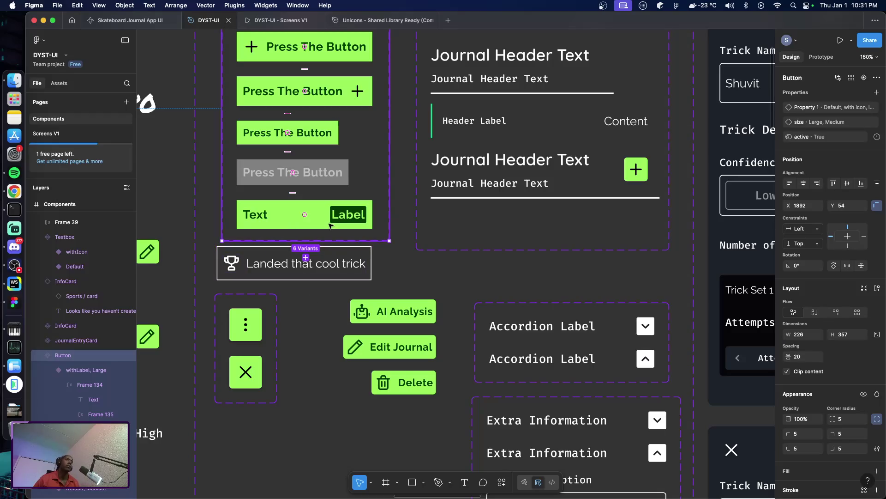
left_click(314, 329)
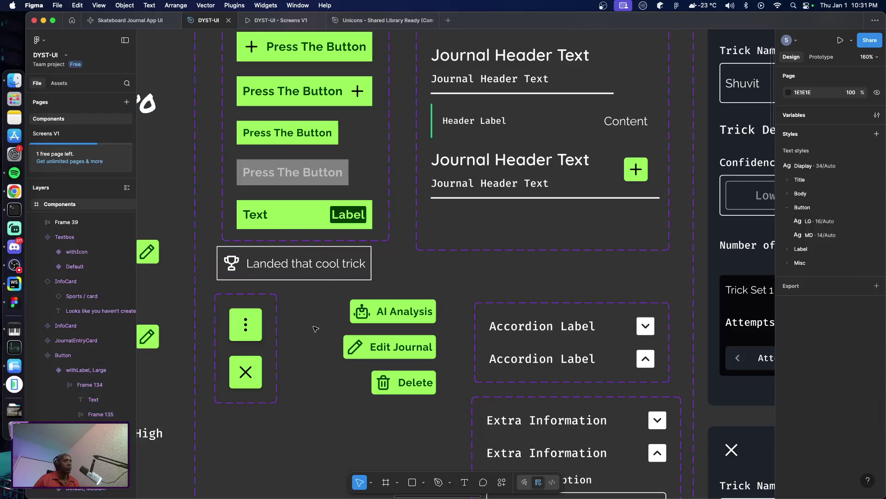
key("super+Tab")
key("Escape")
left_click(355, 216, "super")
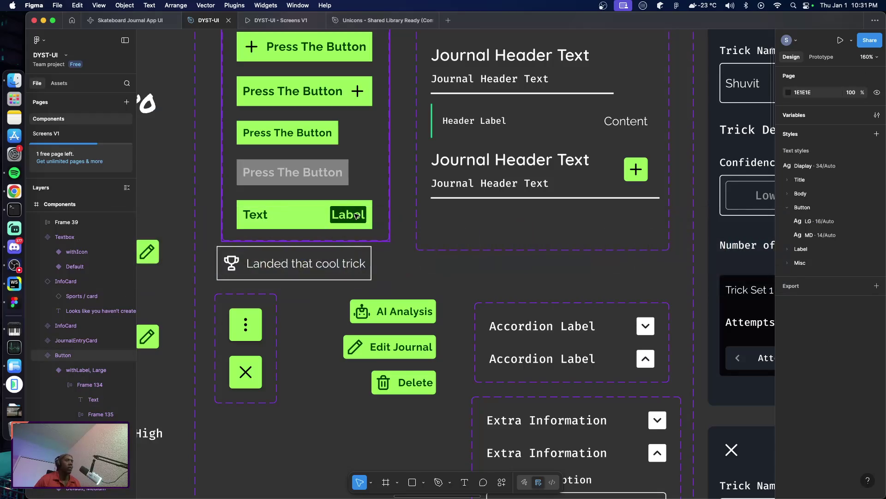
left_click(806, 351)
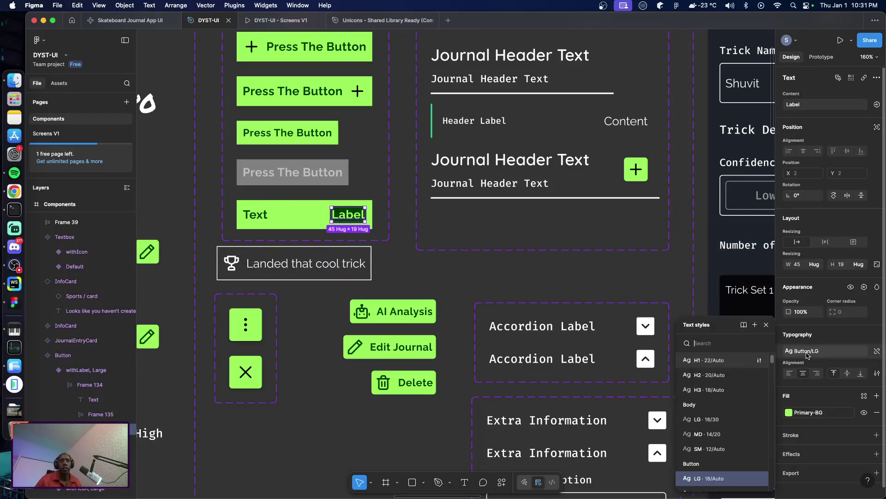
left_click(711, 414)
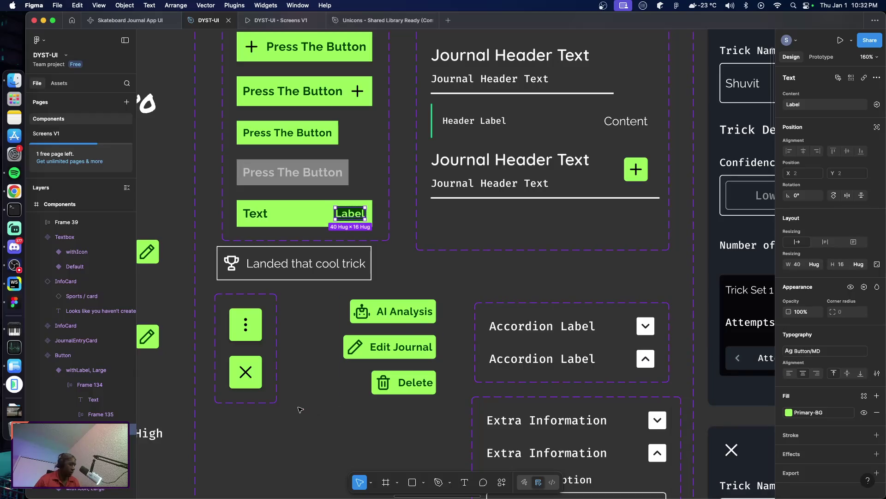
left_click(320, 426)
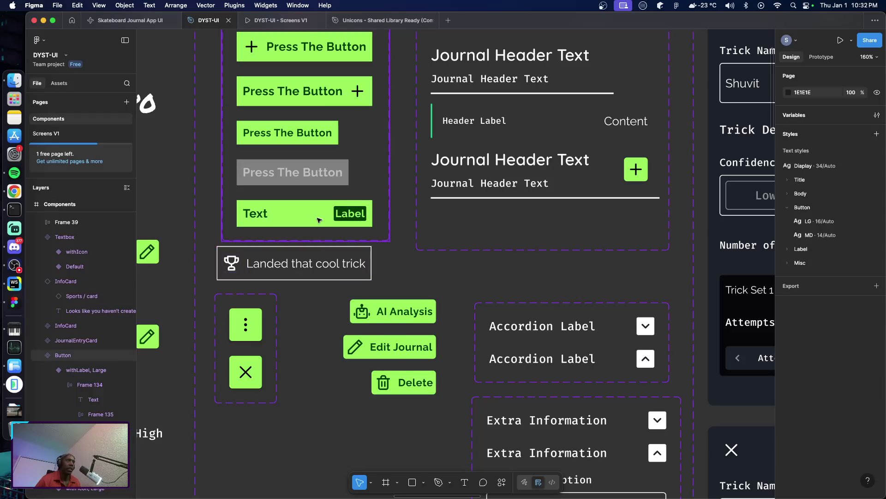
left_click(47, 134)
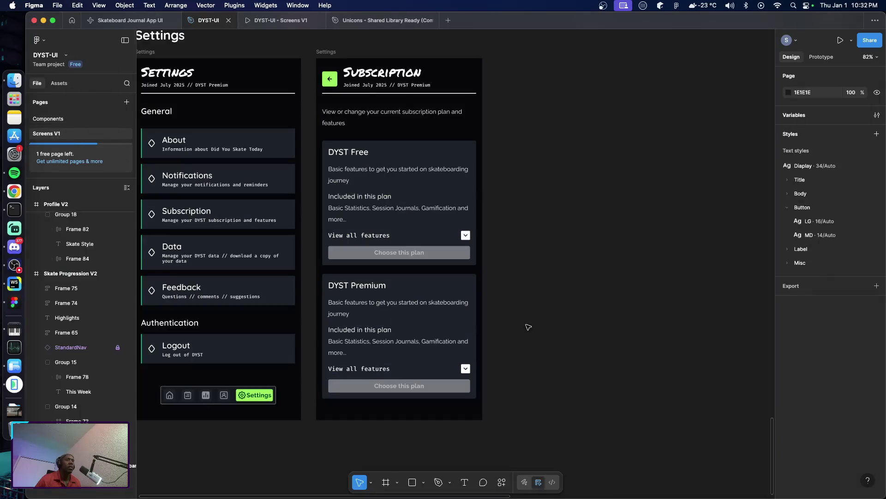
Switch the Premium card's button to the withLabel variant
double_click(434, 388)
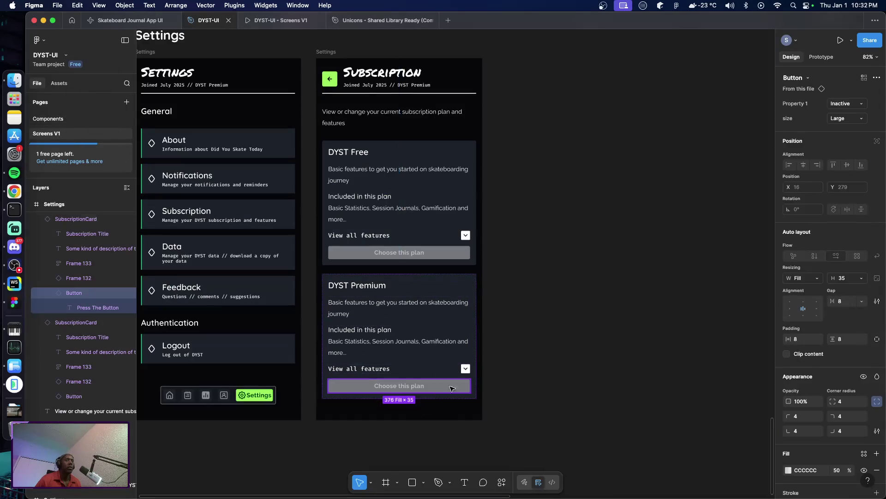
left_click(847, 103)
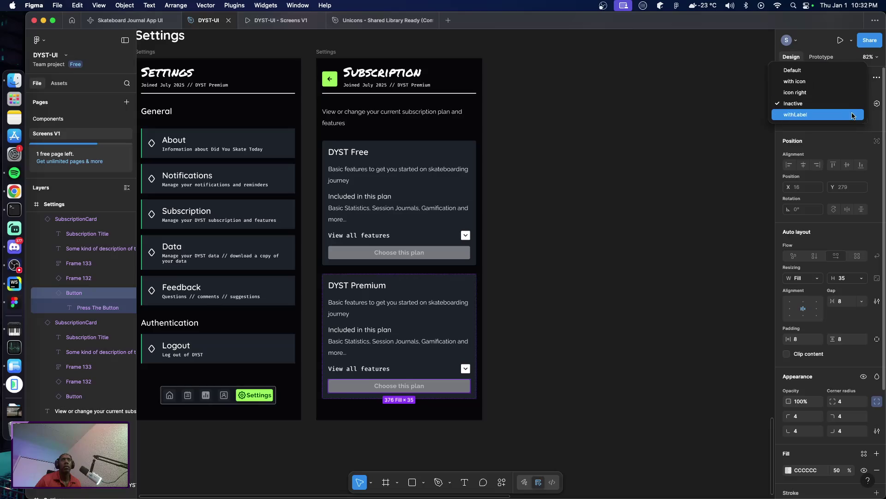
left_click(844, 105)
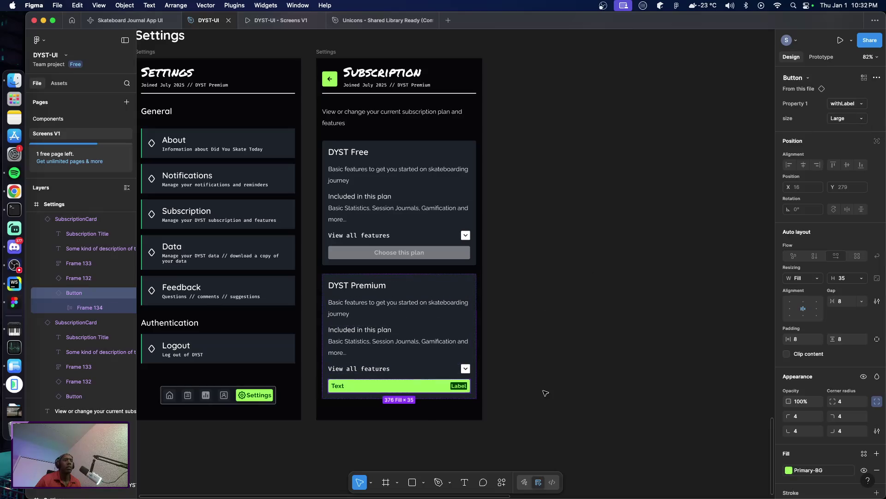
scroll(384, 379, "up", 2)
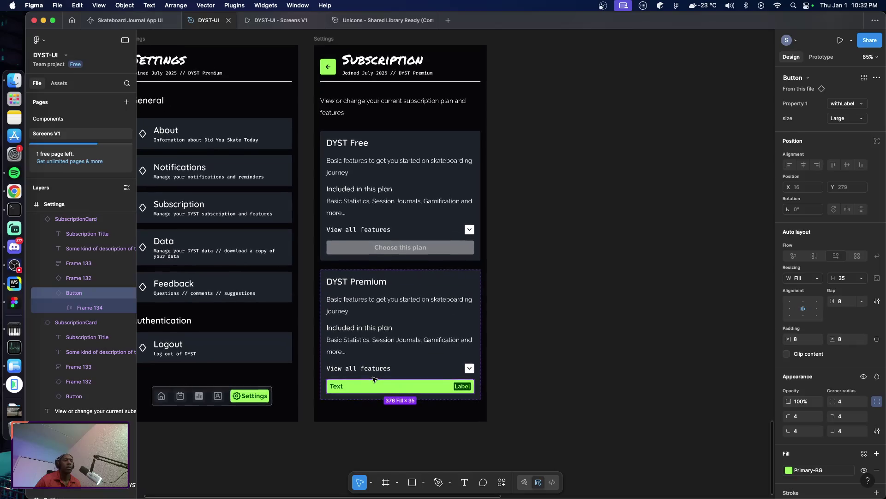
scroll(402, 383, "up", 2)
scroll(424, 388, "up", 2)
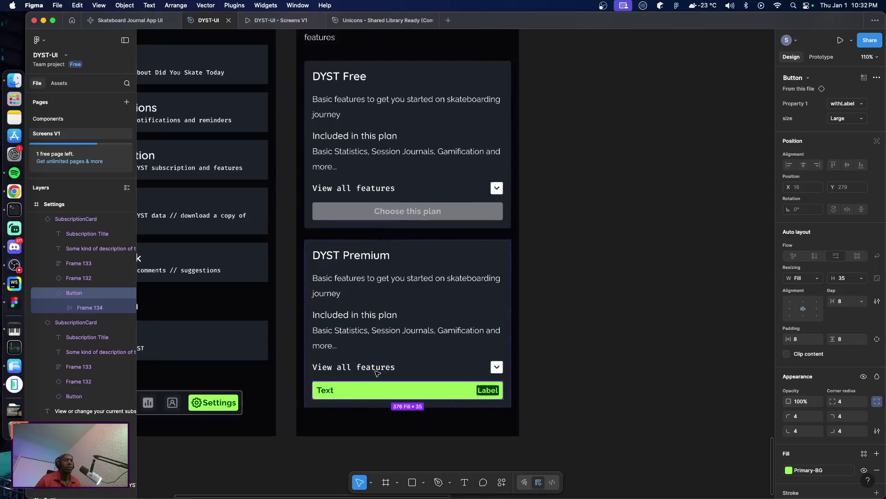
Set the button text to 'Choose this plan' and its label chip to '$5.99/mth'
double_click(326, 391)
double_click(326, 390)
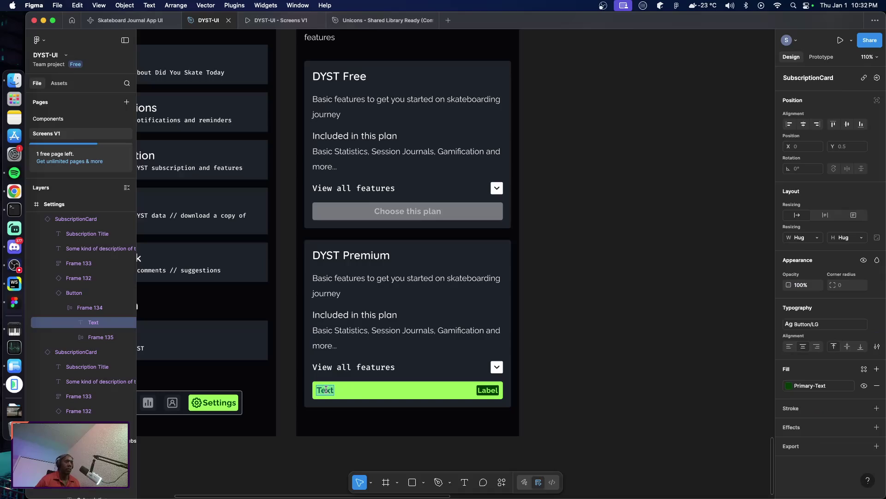
type("Choose")
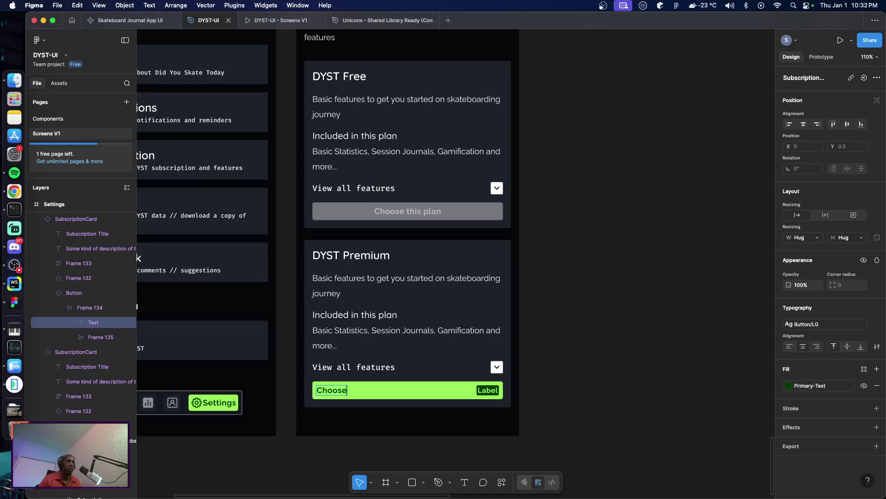
type(" this")
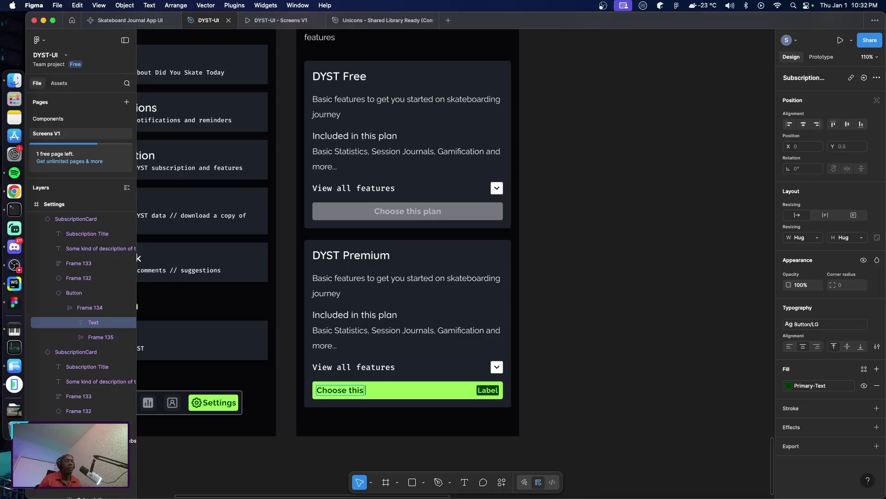
type(" plan")
left_click(484, 390)
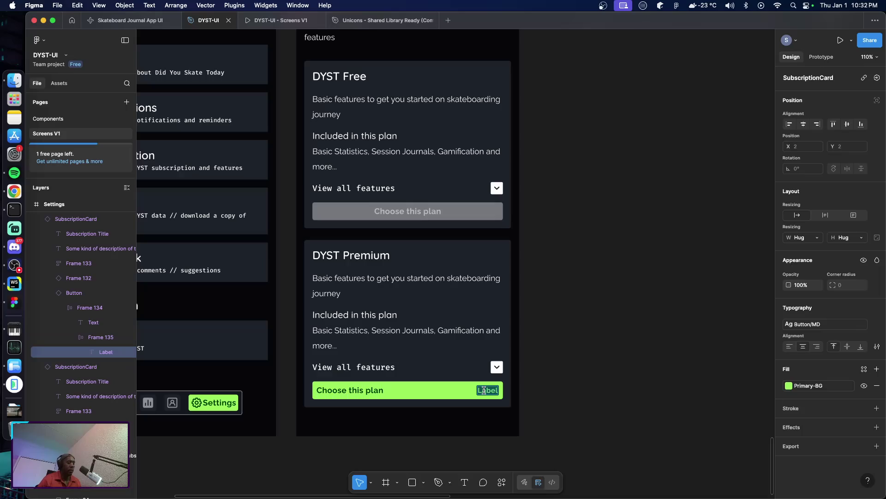
type("$")
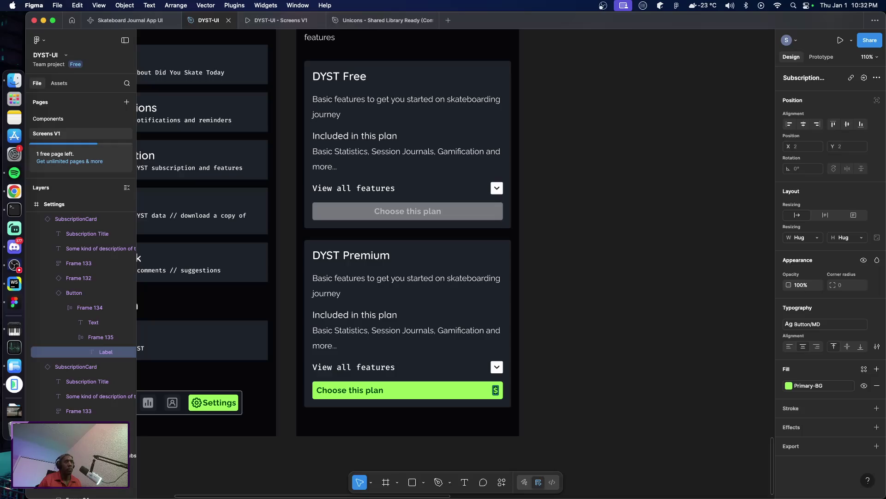
type("5.9")
type("9/mth")
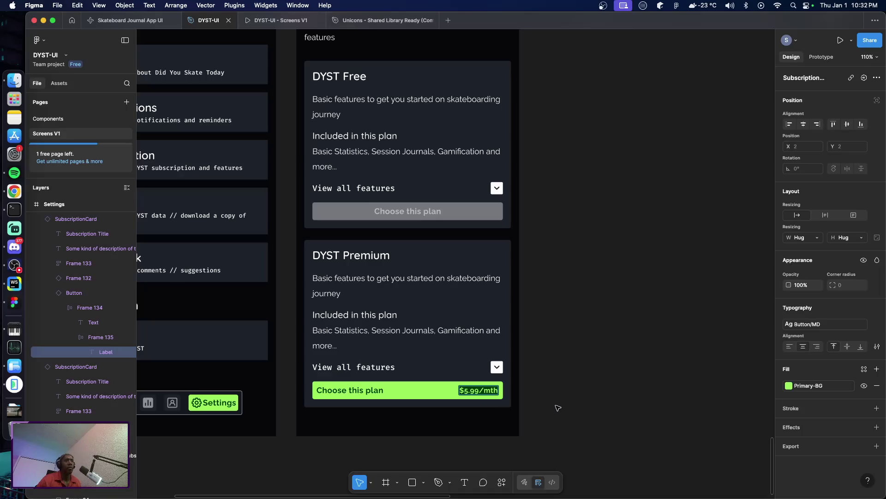
key("Escape")
left_click(566, 406)
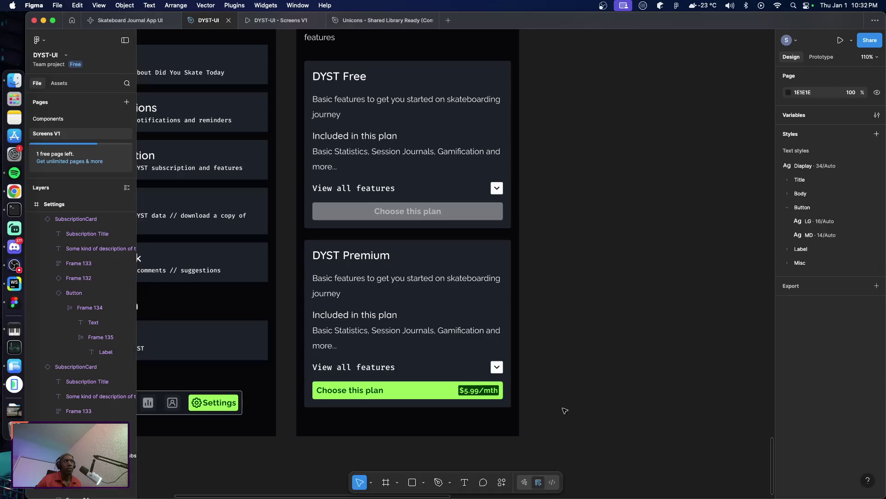
Set Frame 135 in the withLabel button's Label chip to 4 px horizontal and vertical padding
left_click(48, 118)
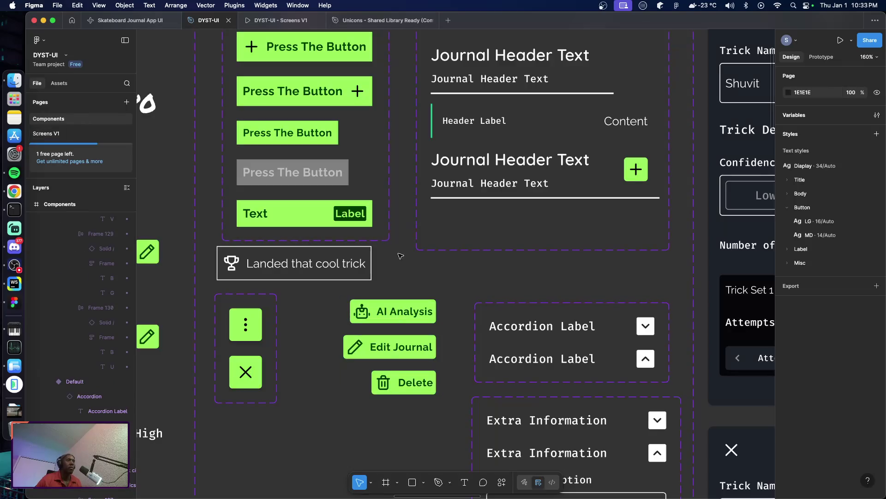
left_click(349, 220)
left_click(349, 220)
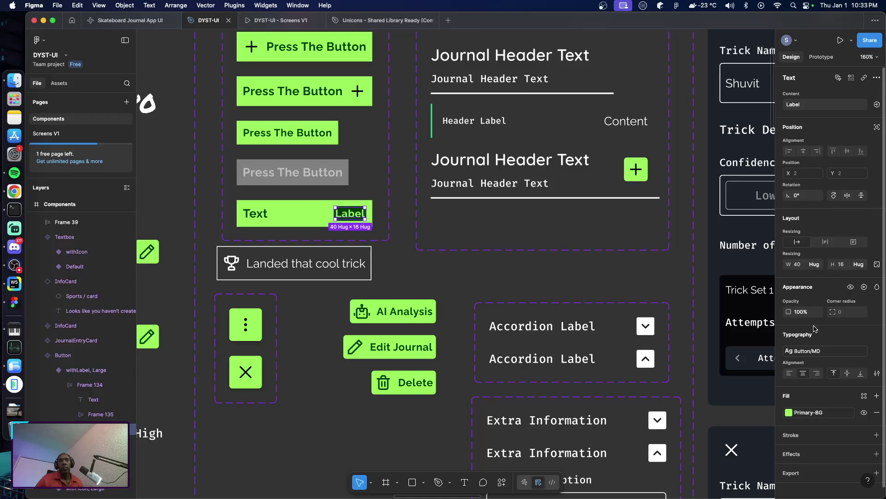
left_click(98, 414)
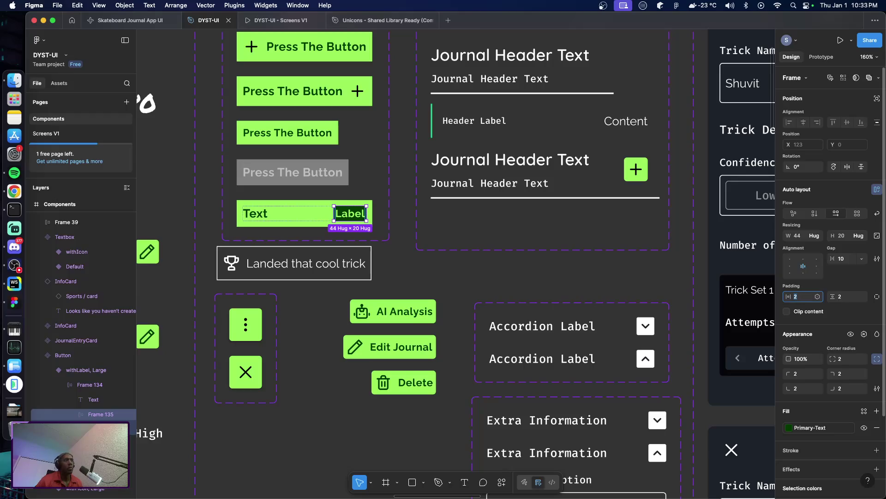
type("4")
key("Tab")
type("4")
key("Return")
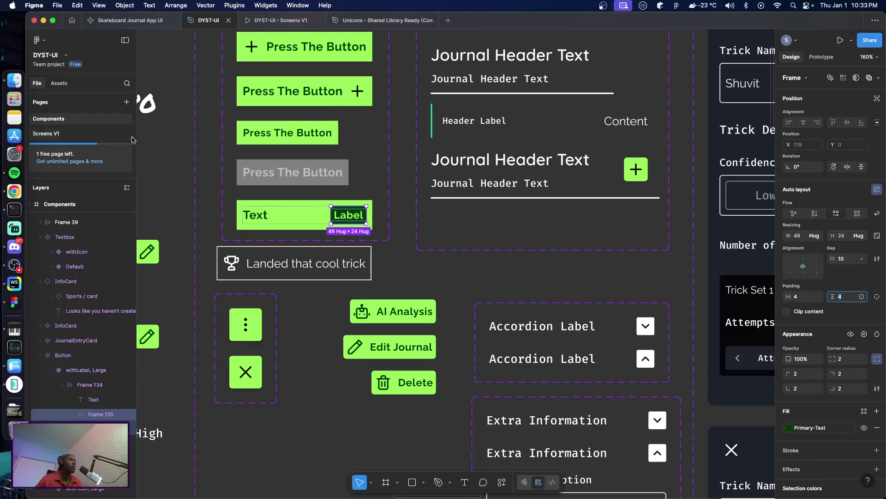
left_click(46, 133)
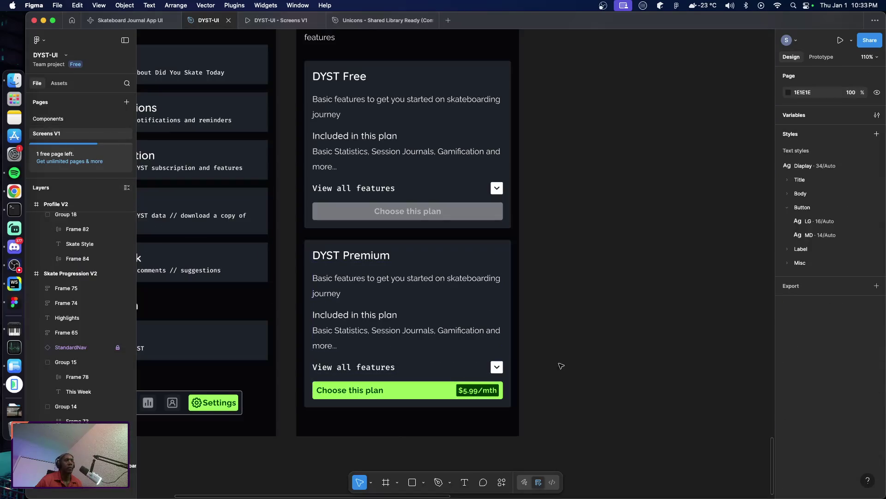
Switch the Free card's button to the withLabel variant and change its text to 'Choose this plan'
double_click(455, 218)
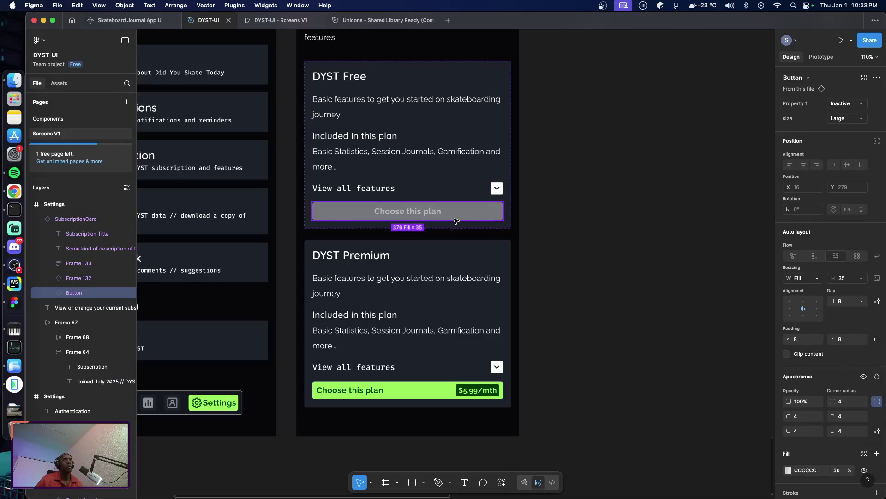
left_click(845, 104)
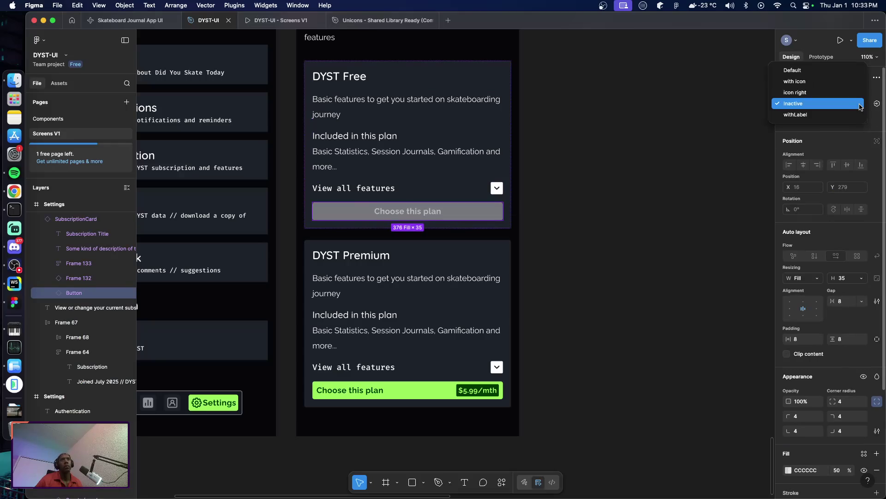
left_click(835, 115)
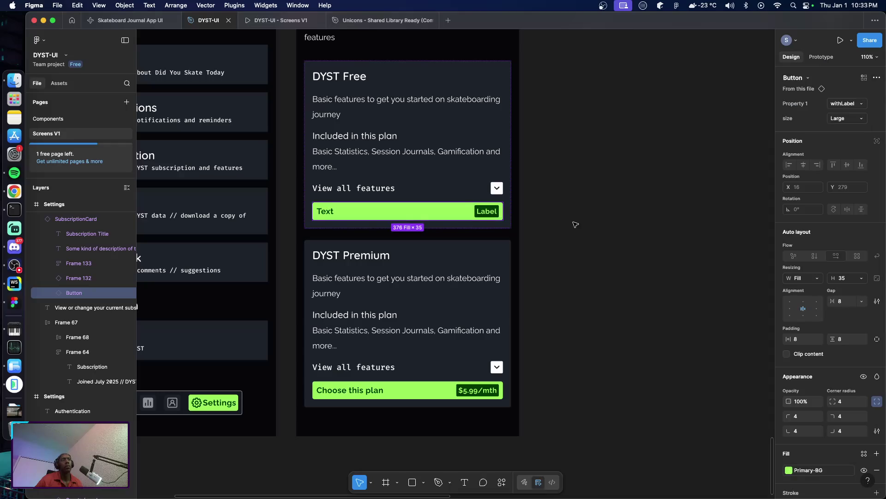
double_click(328, 214)
double_click(327, 213)
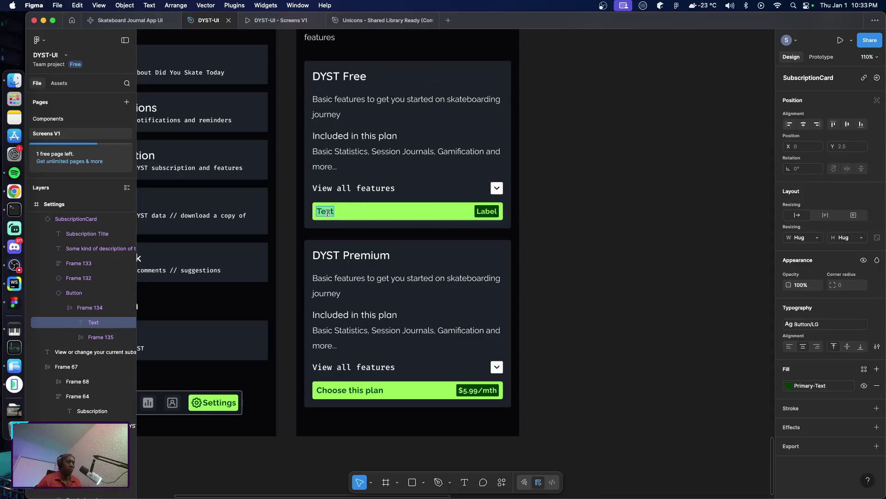
type("Choose ths plan")
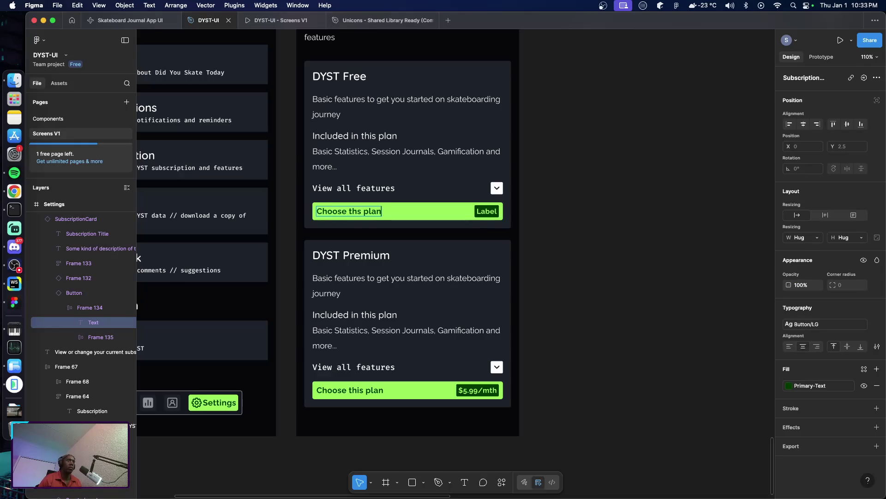
key("BackSpace")
key("BackSpace")
key("BackSpace")
key("BackSpace")
key("BackSpace")
type("is plan")
key("Escape")
Set the Free button's label badge text to 'Free!'
double_click(487, 213)
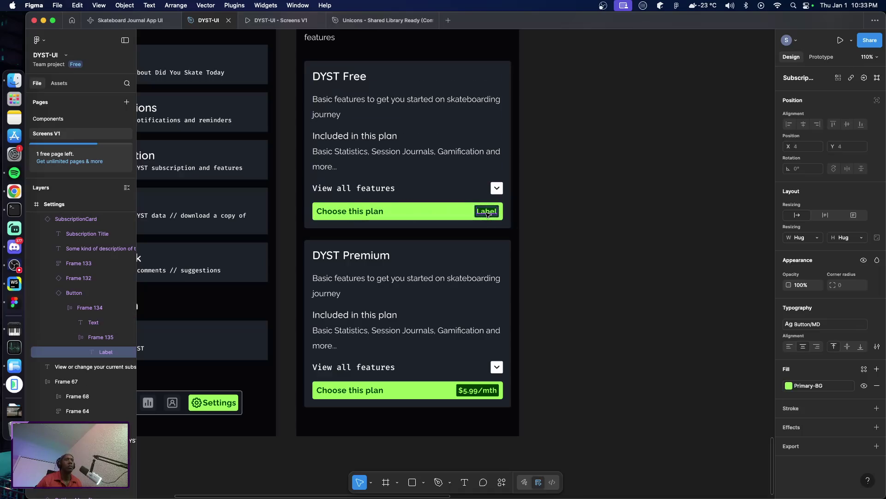
double_click(486, 213)
type("Free")
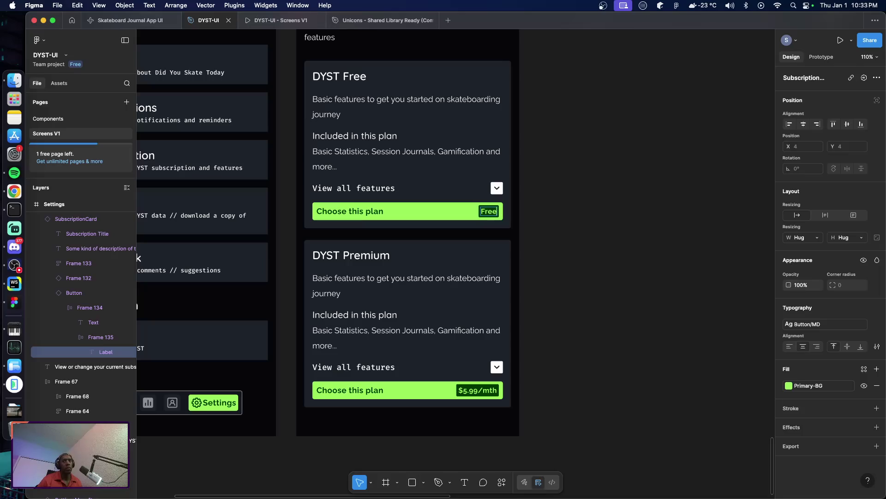
type("!")
left_click(589, 214)
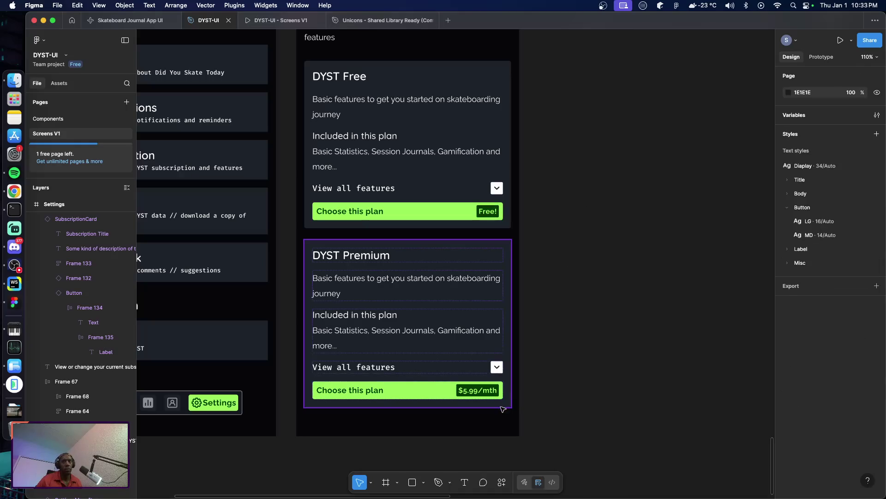
double_click(415, 217)
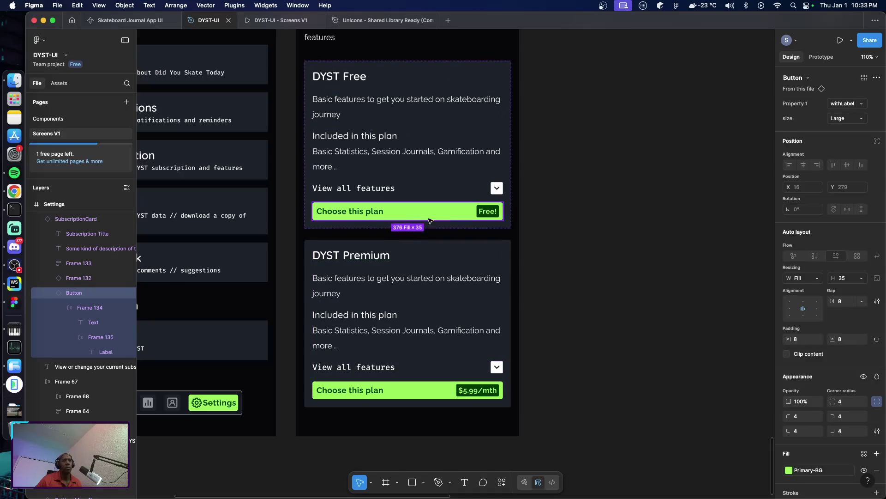
scroll(826, 300, "down", 2)
scroll(827, 300, "down", 3)
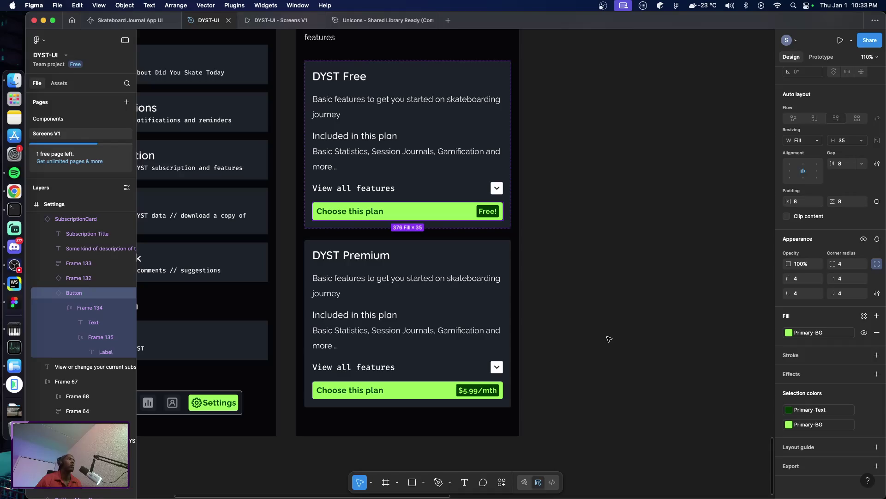
On the Components page, move the AI Analysis group, FAB and JournalWinItem components further down
mouse_move(273, 29)
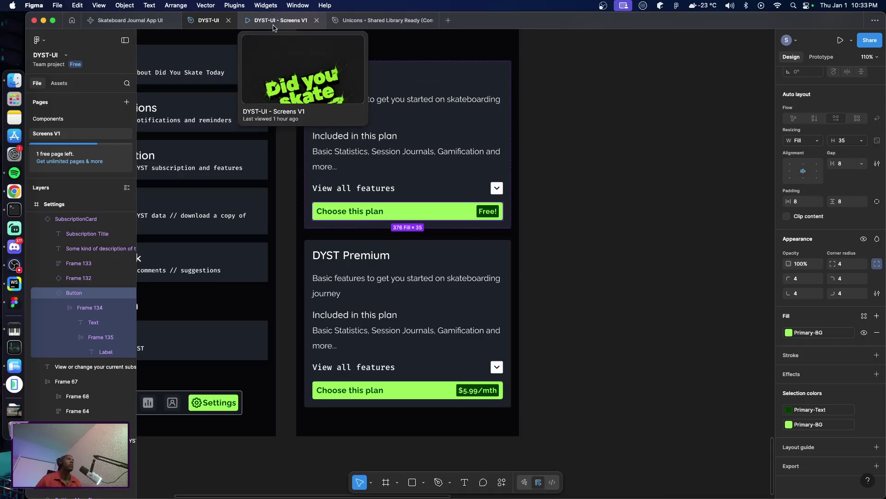
left_click(48, 118)
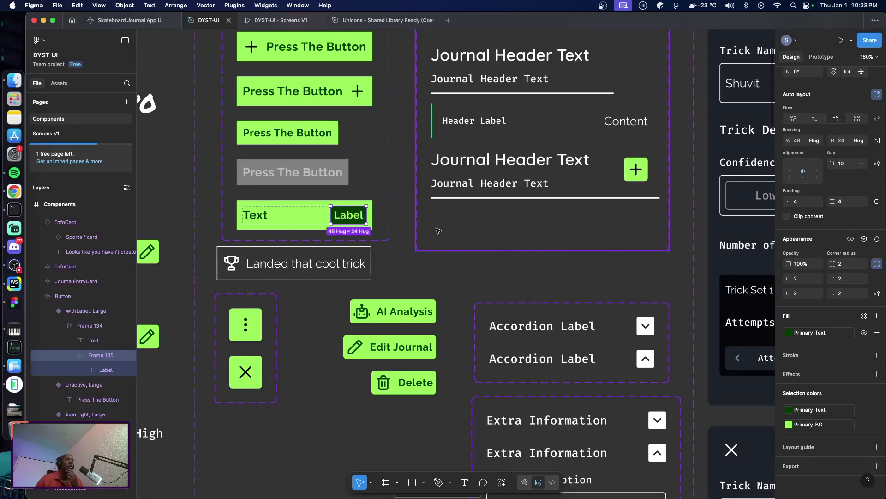
scroll(344, 254, "down", 3)
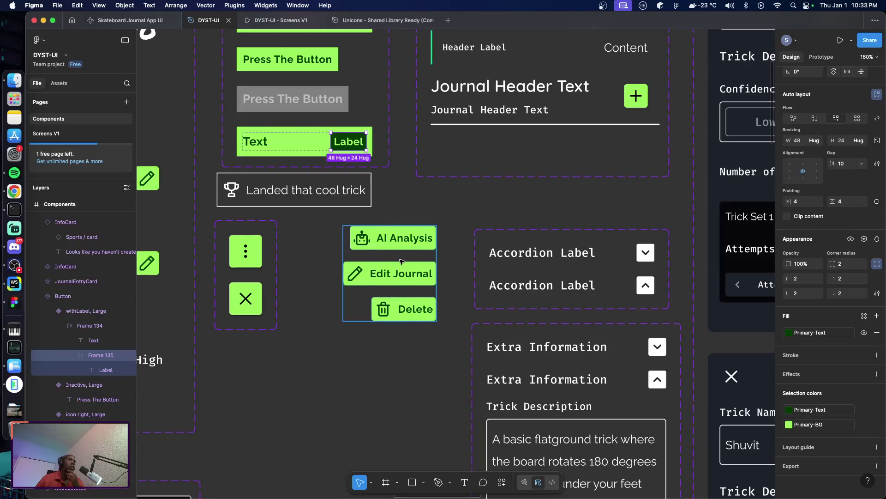
left_click_drag(400, 261, 410, 387)
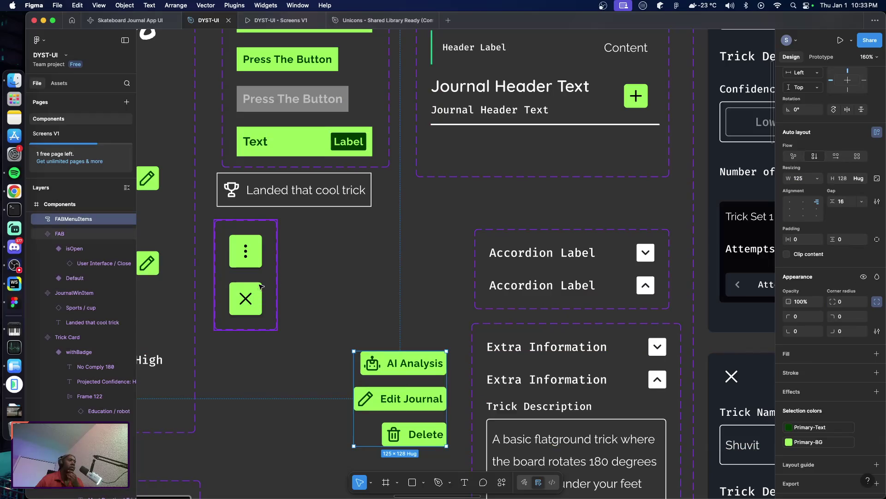
left_click_drag(261, 286, 258, 400)
mouse_move(287, 203)
left_mouse_down()
mouse_move(288, 312)
mouse_move(279, 313)
left_mouse_up()
Duplicate the withLabel, Large Button variant and rename its Property 1 value to withLabelInactive
left_click(318, 153)
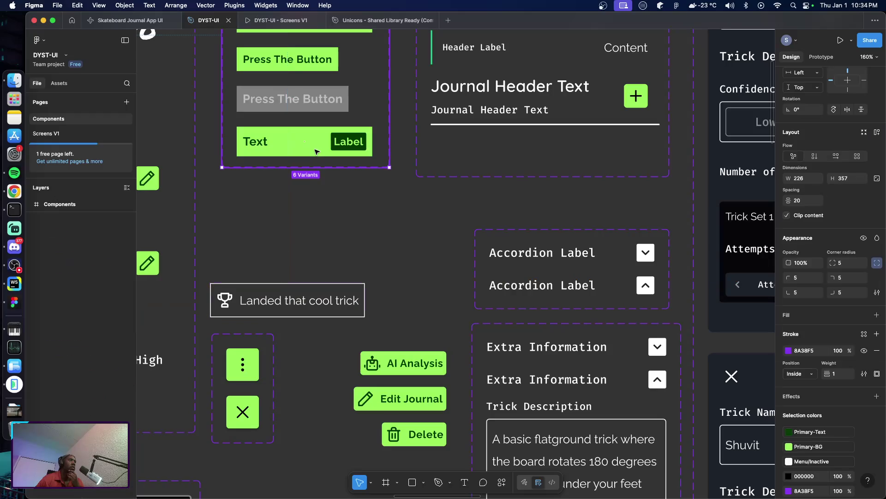
left_click(318, 154)
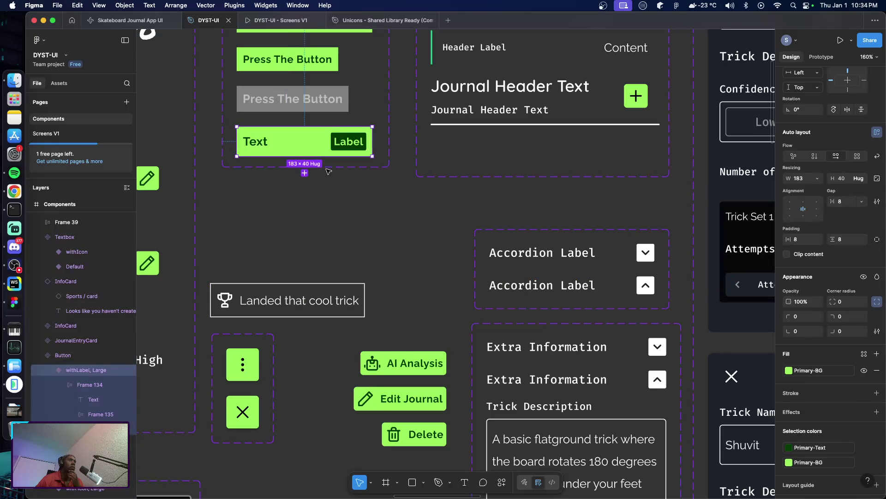
left_click(304, 173)
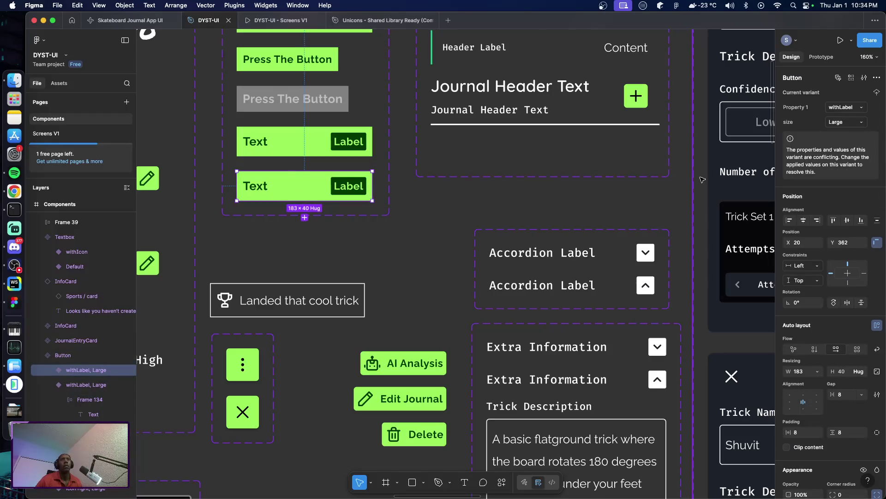
left_click(863, 109)
left_click(863, 109)
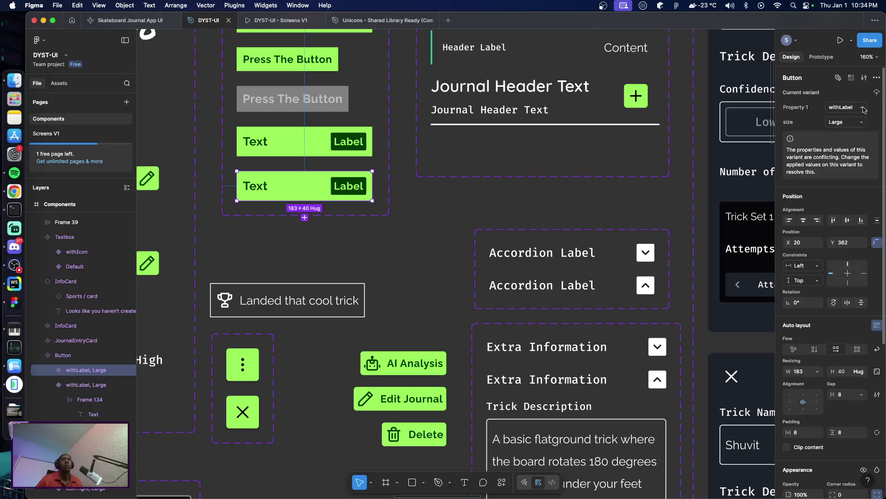
left_click(853, 109)
key("Right")
type("na")
type("ctive")
key("Return")
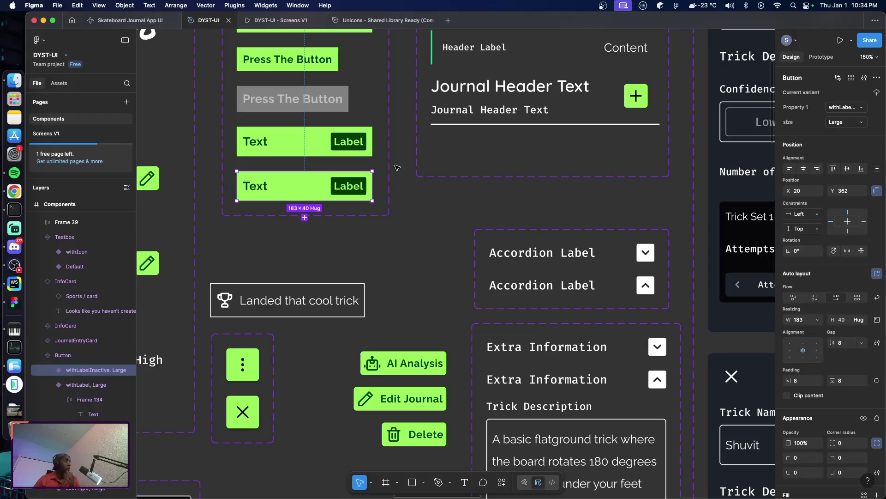
left_click(292, 107)
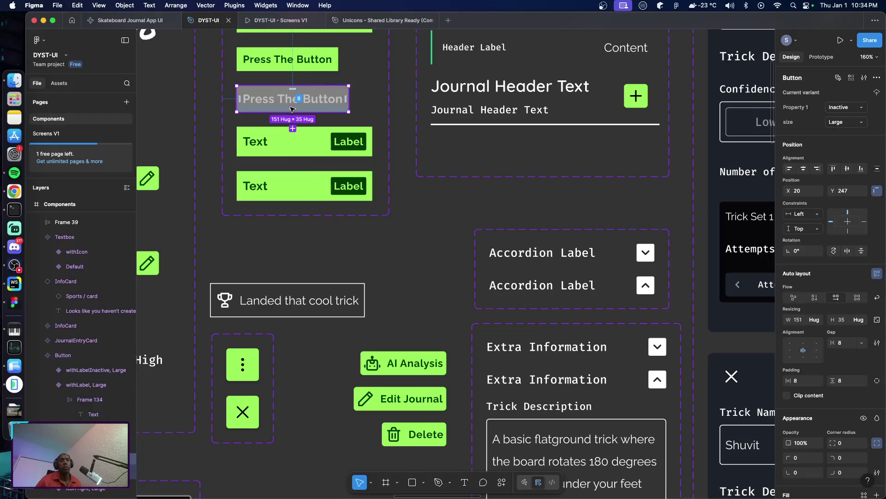
Detach the inactive variant's background from Primary-BG and fill it light grey CCCCCC
scroll(824, 296, "down", 5)
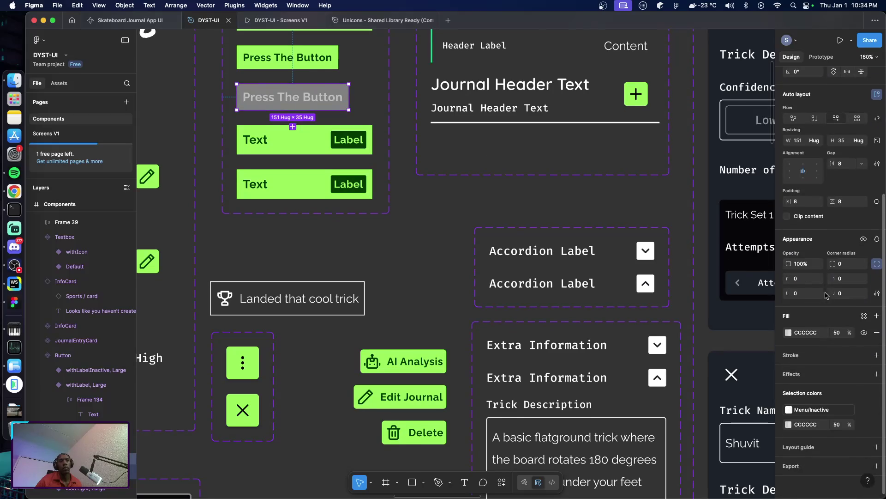
left_click(304, 144)
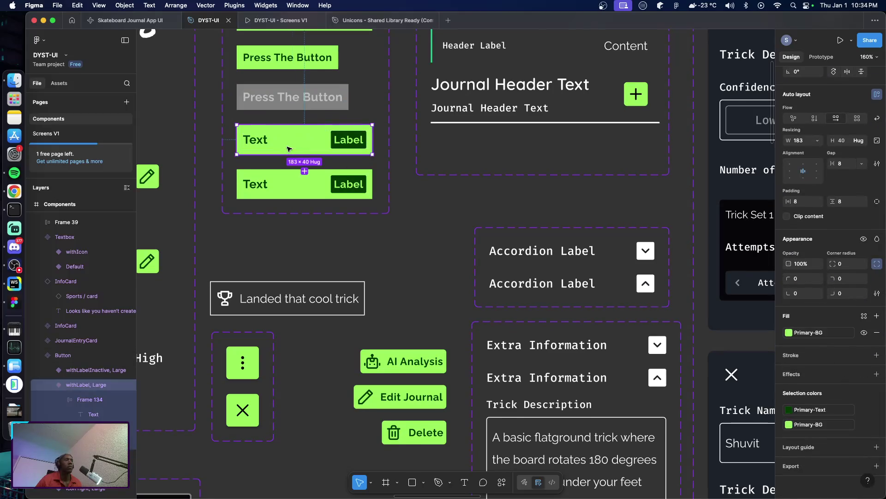
left_click(303, 184)
left_click(806, 427)
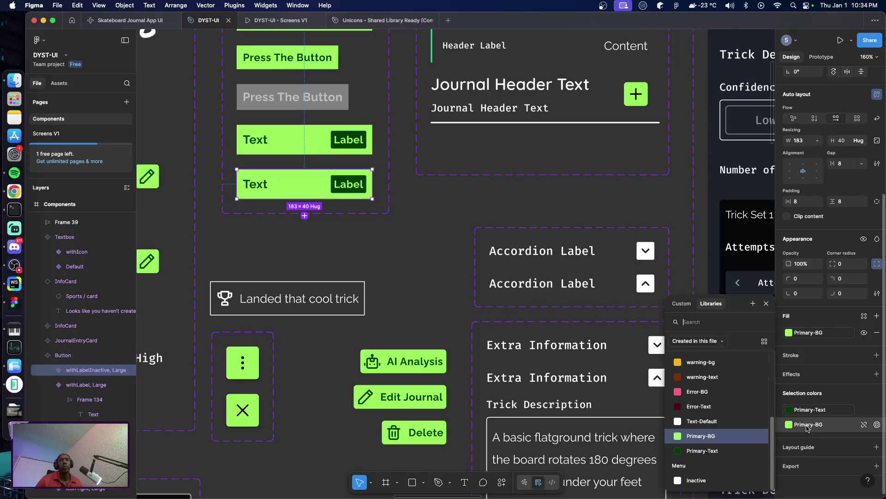
left_click(864, 425)
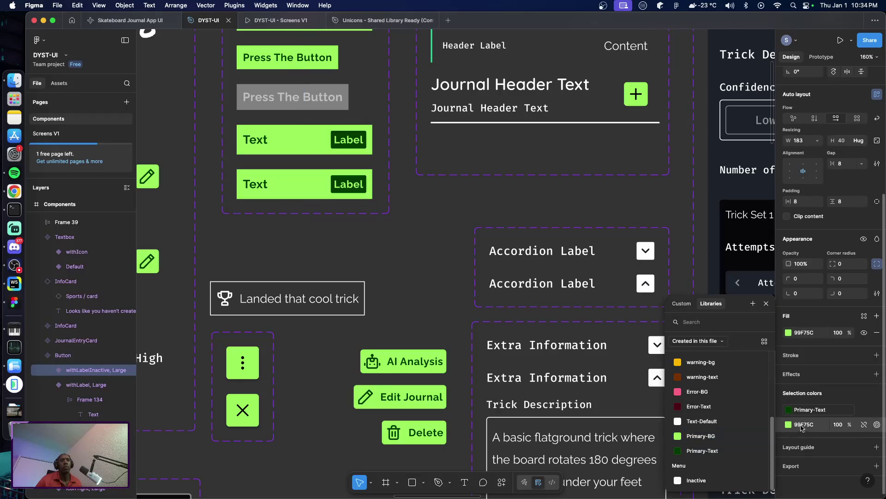
left_click(789, 426)
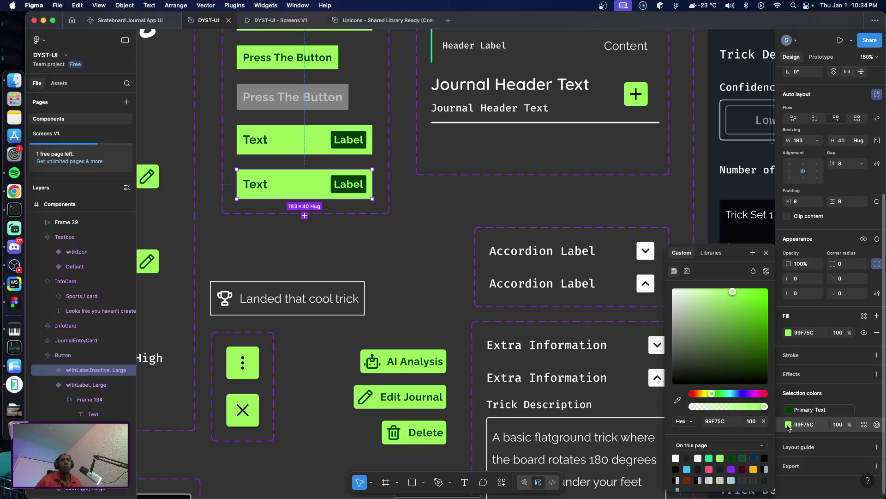
left_click(715, 421)
type("ccc")
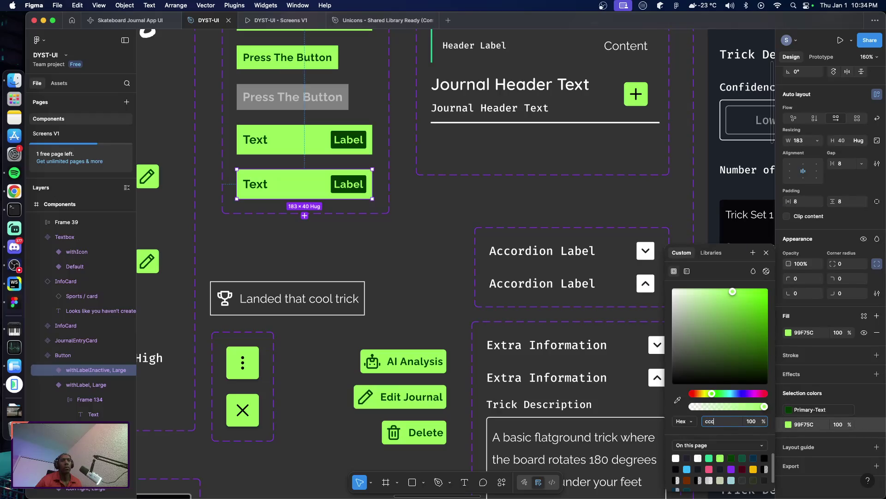
key("Return")
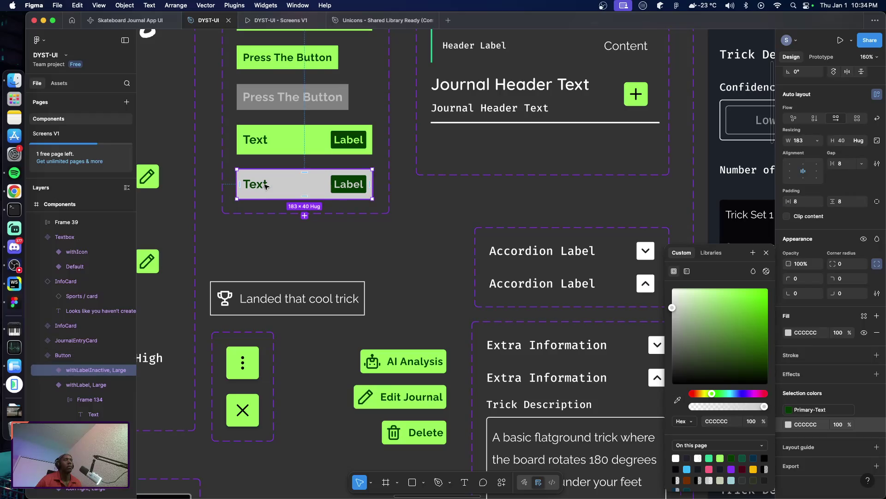
Recolour the inactive button's text to dark grey 333333, detached from any colour style
double_click(266, 186)
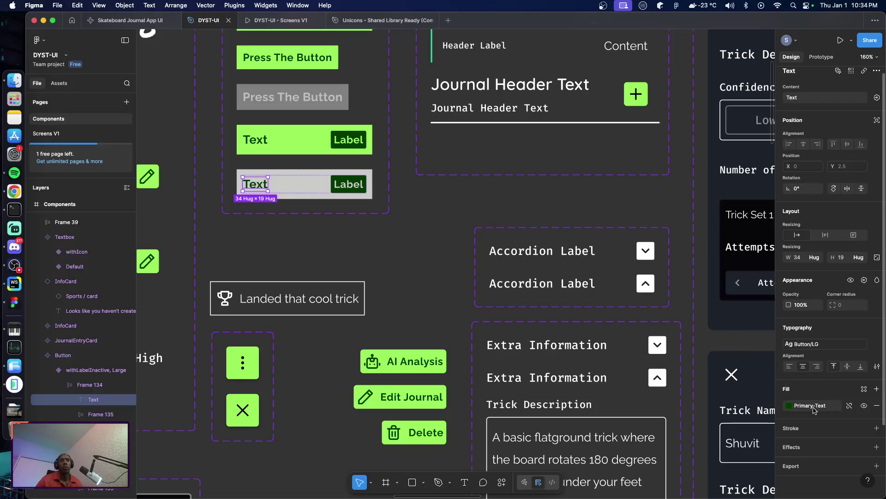
left_click(849, 405)
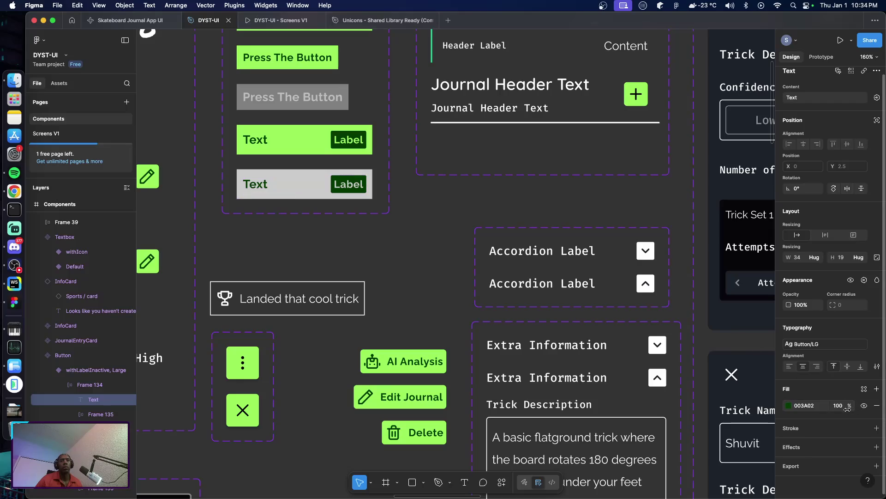
left_click(864, 389)
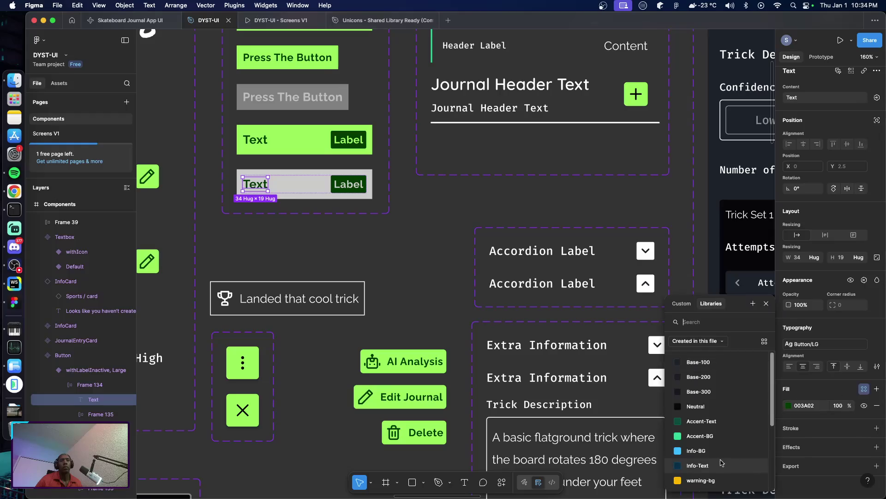
scroll(706, 461, "down", 5)
left_click(704, 480)
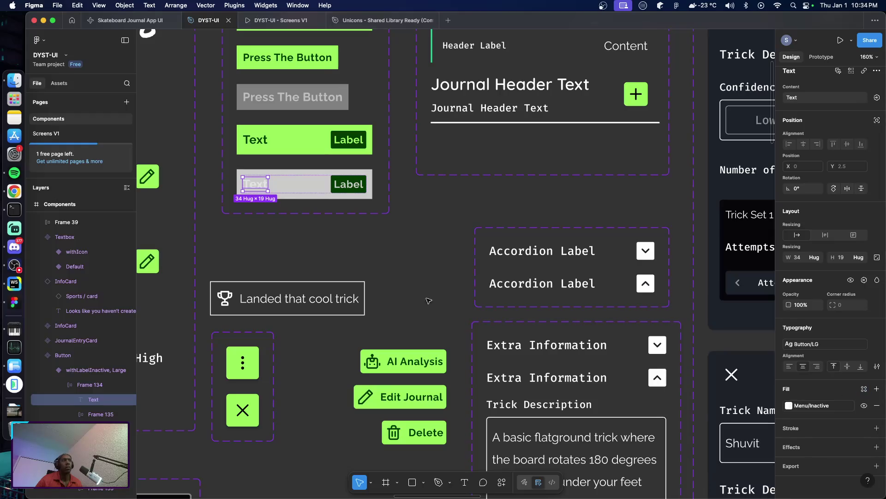
left_click(395, 260)
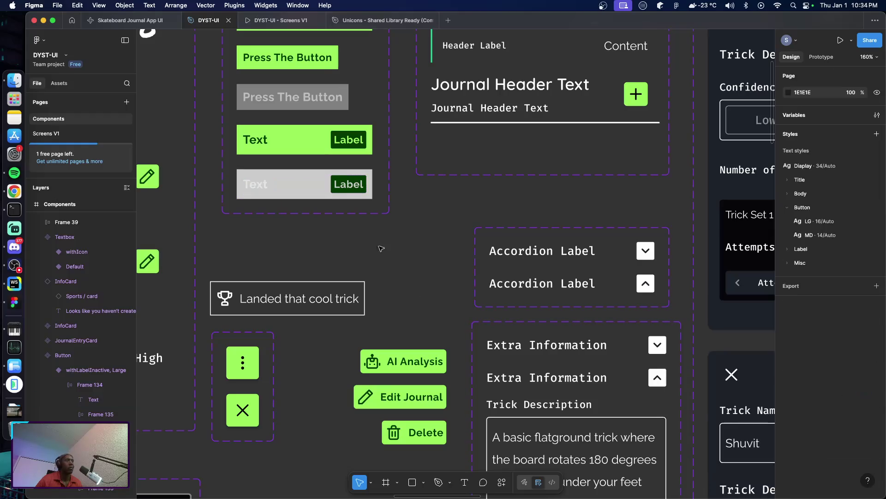
left_click(335, 194)
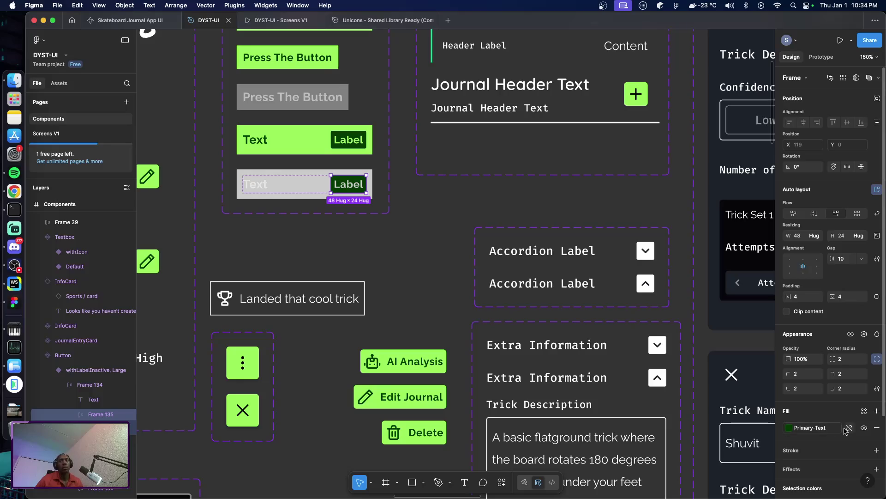
scroll(834, 428, "down", 4)
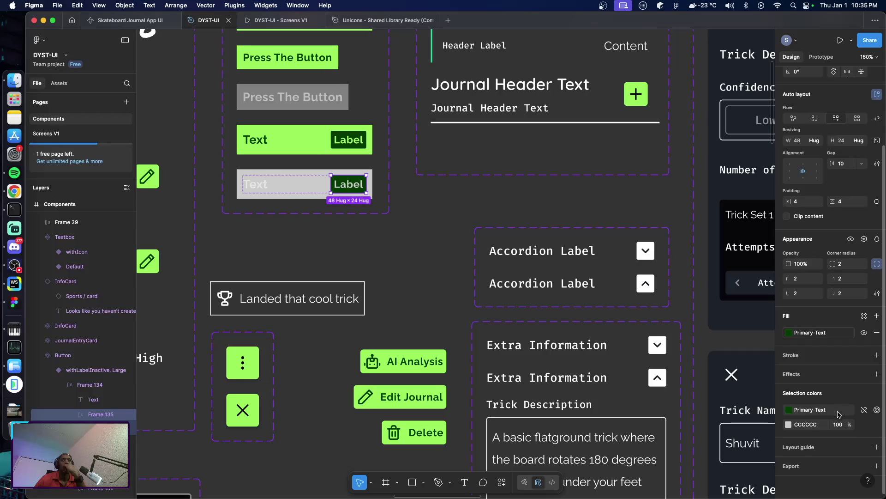
left_click(257, 186)
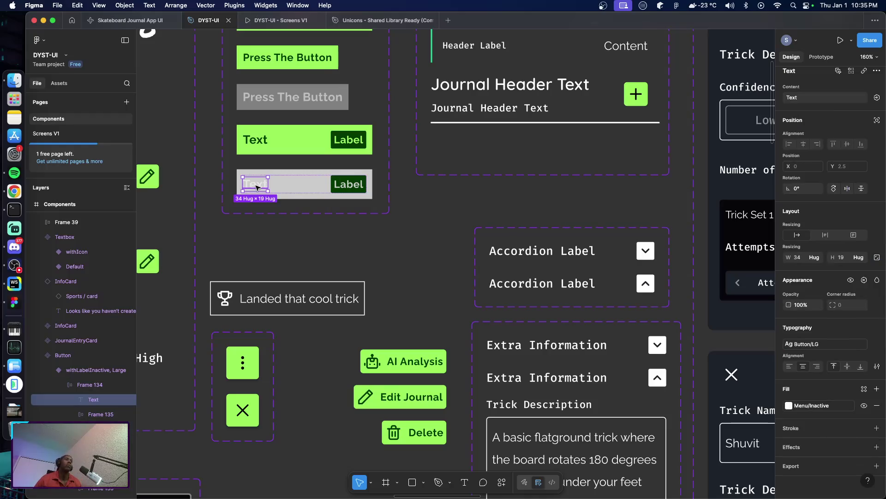
left_click(850, 406)
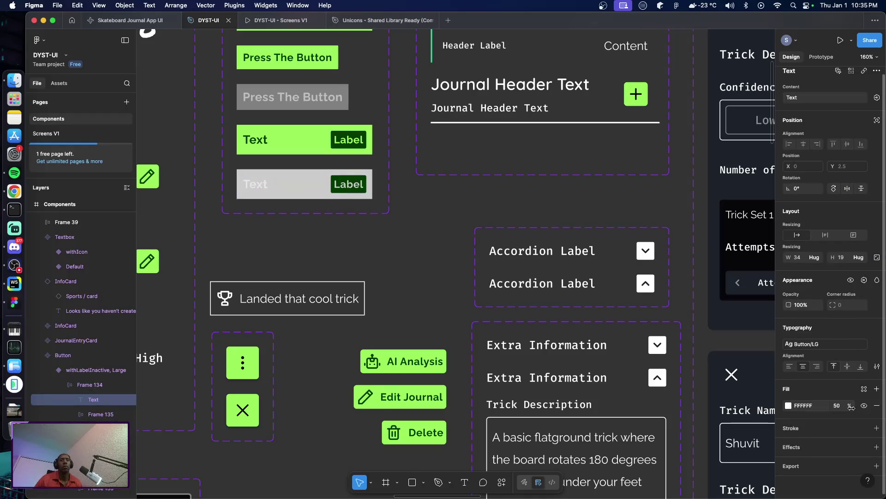
left_click(808, 406)
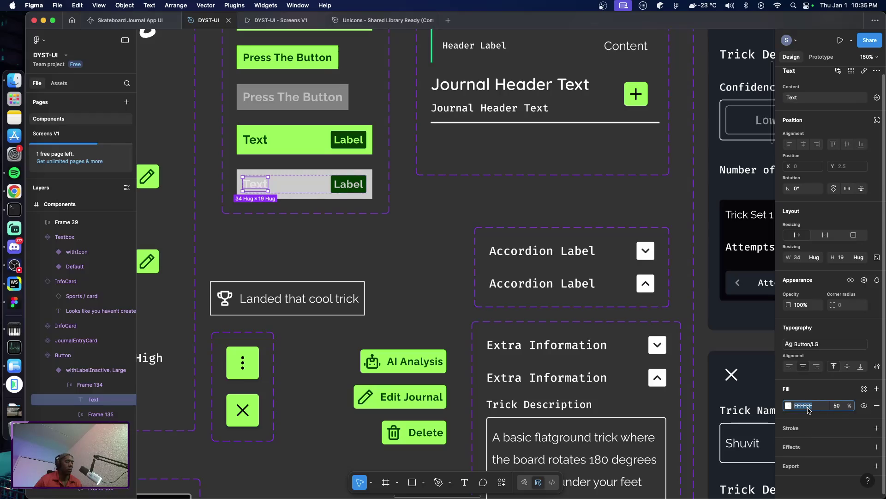
type("333")
key("Return")
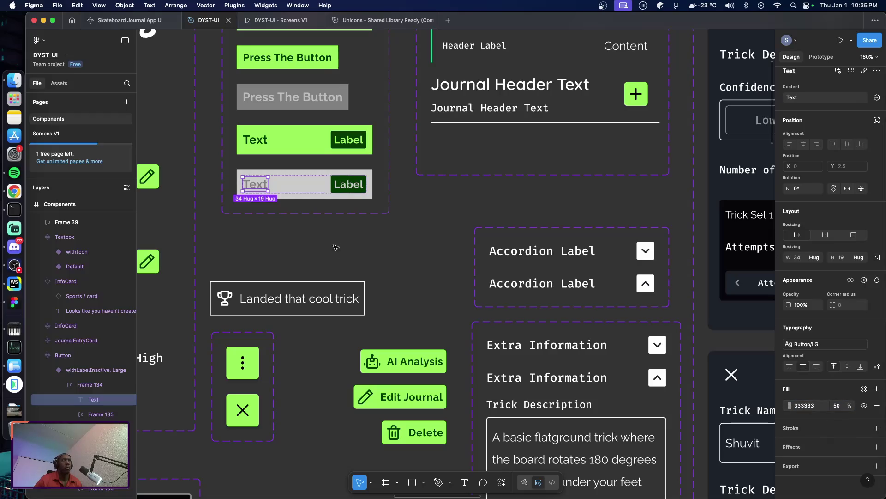
Fill the inactive button's label box with 333333 at 50% opacity
double_click(334, 188)
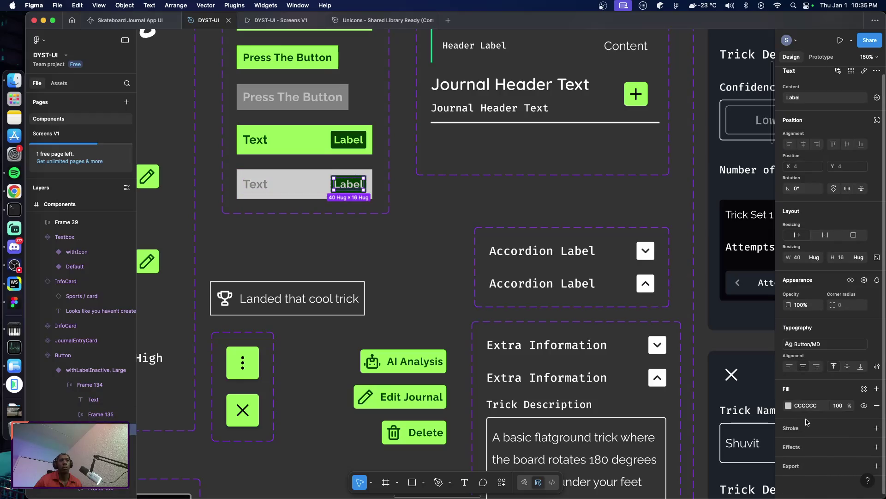
key("Escape")
left_click(335, 188)
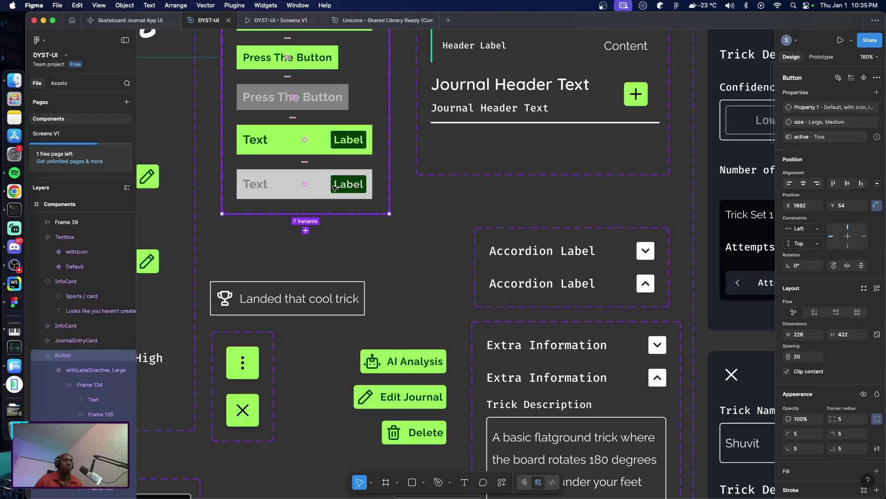
left_click(335, 188)
left_click(335, 188)
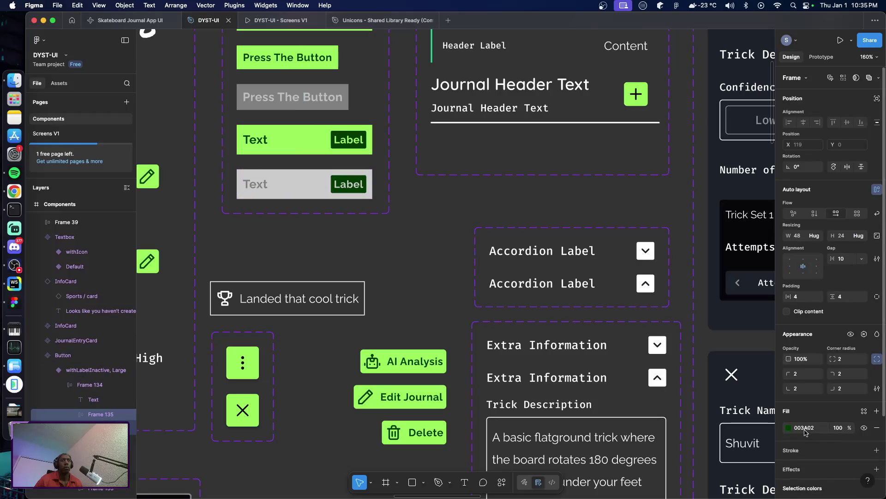
left_click(805, 428)
type("333")
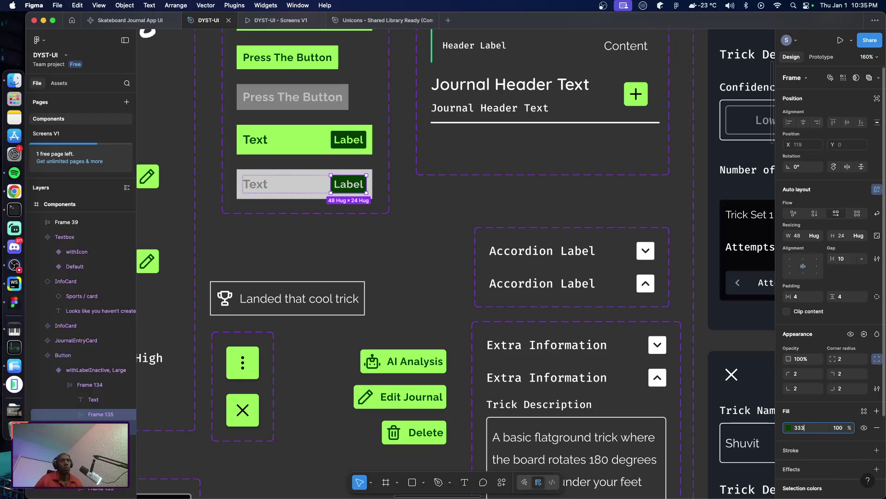
key("Return")
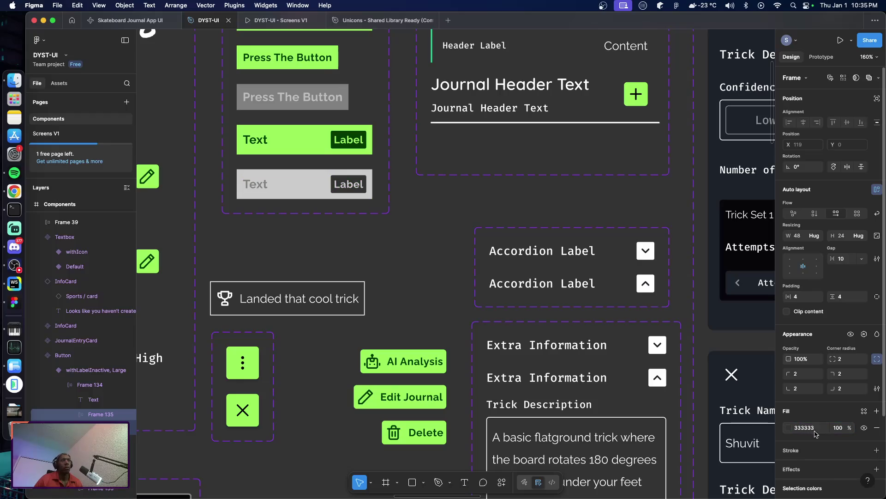
left_click(839, 428)
type("50")
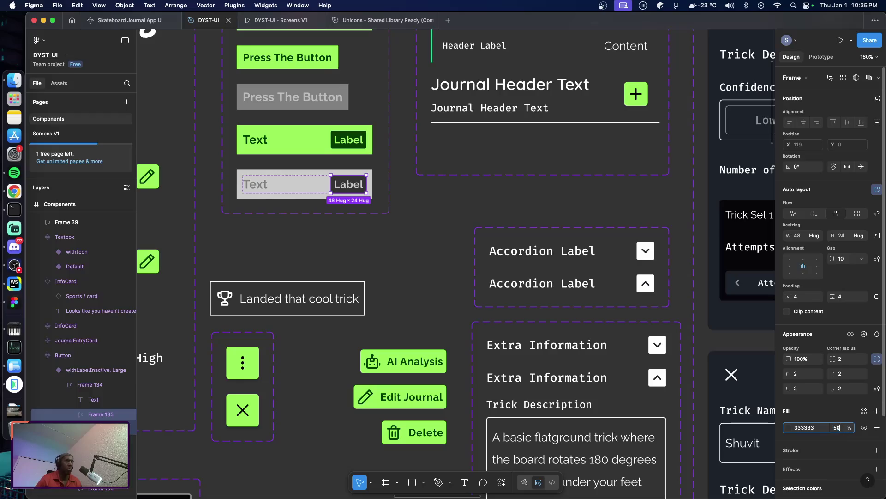
key("Return")
left_click(374, 247)
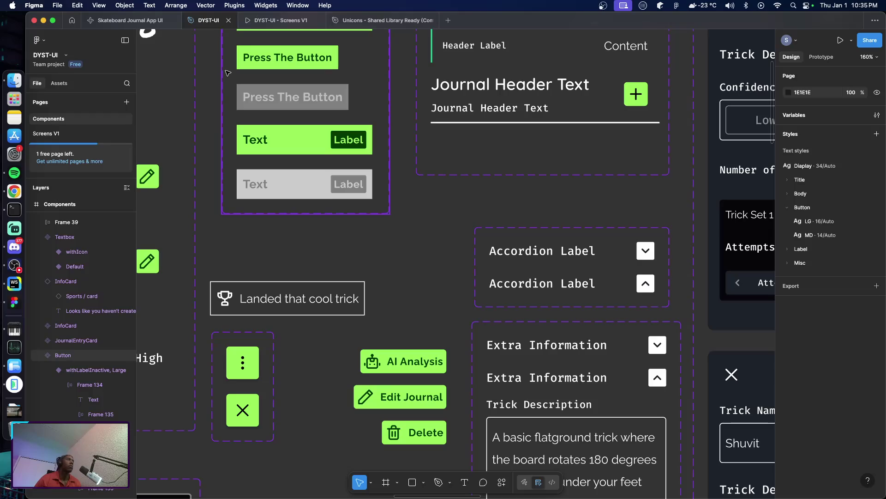
left_click(46, 134)
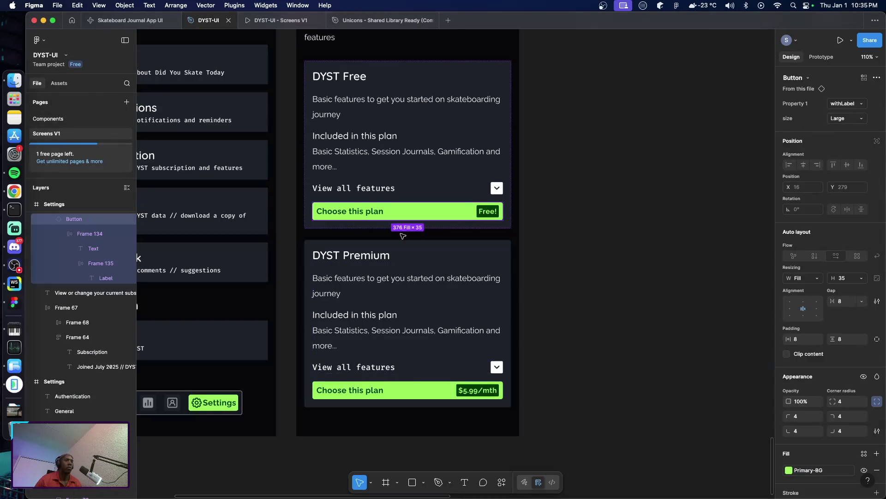
left_click(847, 104)
left_click(843, 116)
left_click(631, 230)
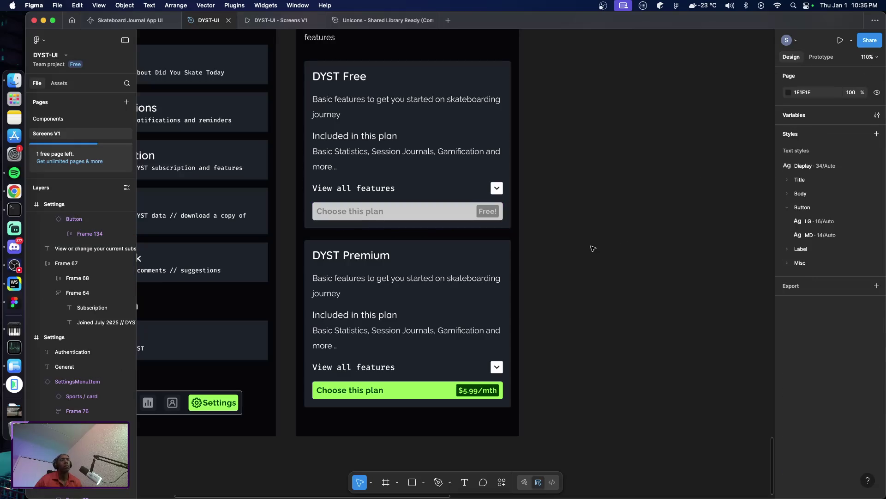
scroll(558, 259, "up", 1)
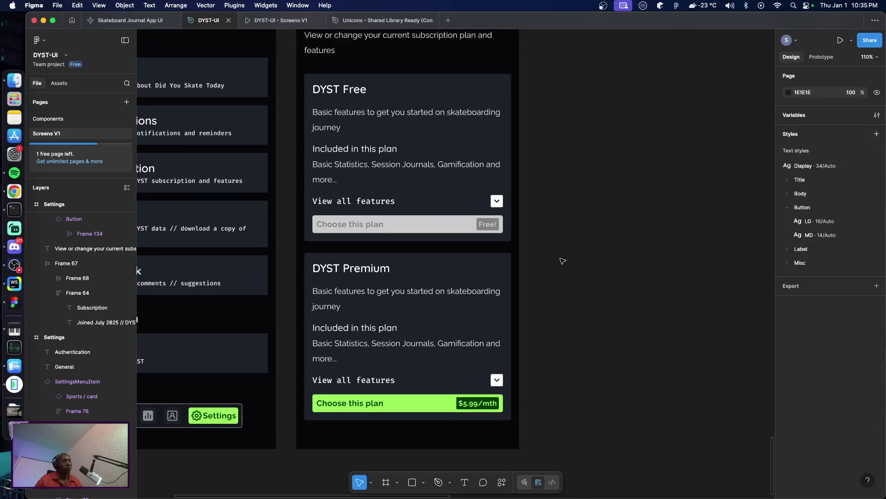
key("ctrl+z")
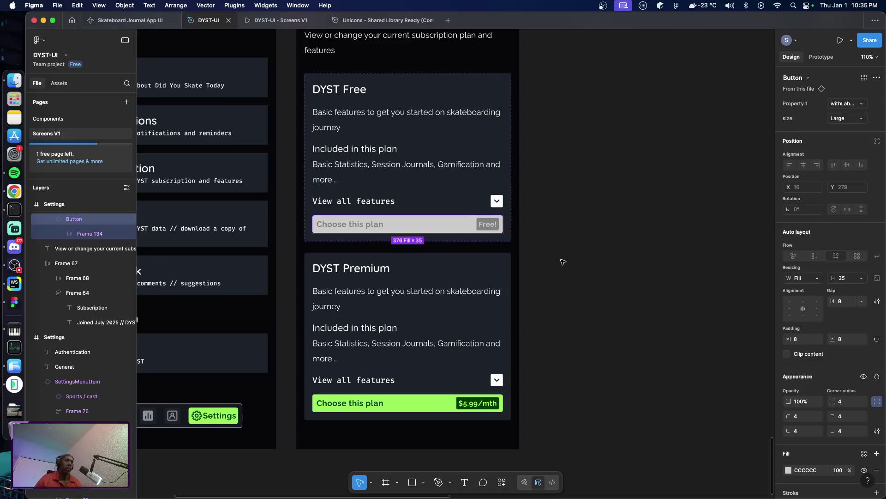
key("ctrl+z")
left_click(437, 408)
left_click(437, 408)
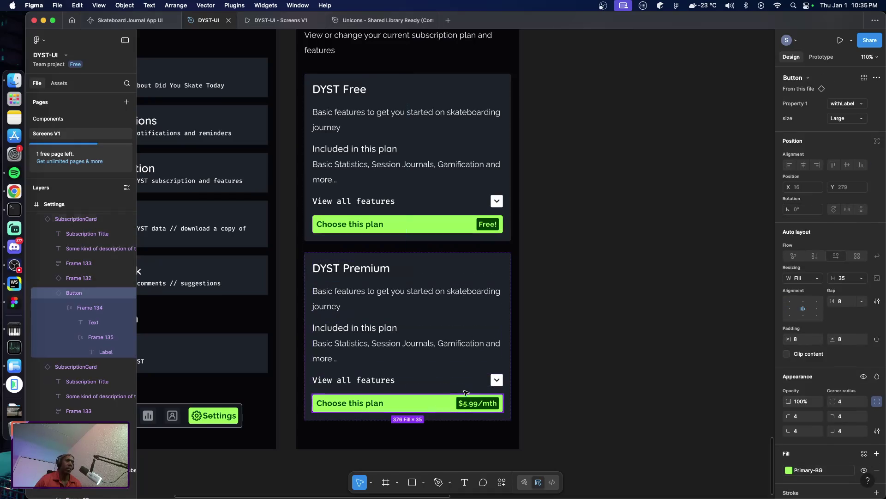
left_click(858, 104)
left_click(835, 119)
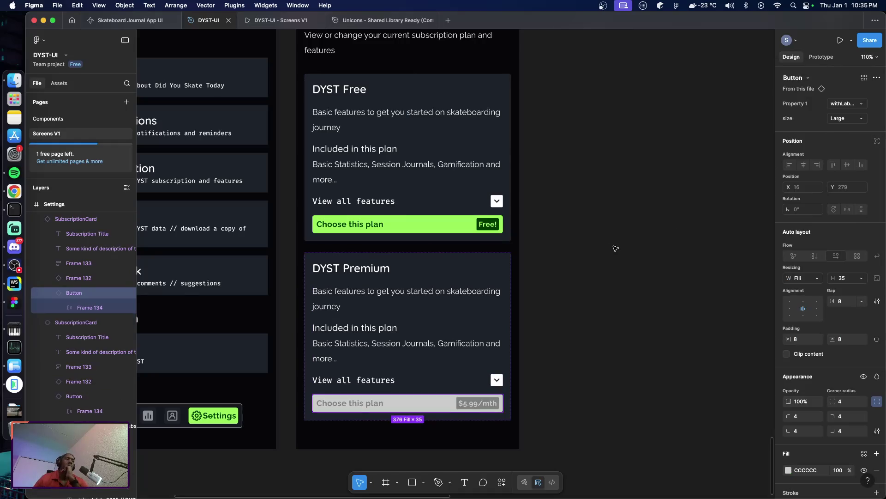
left_click(587, 293)
scroll(451, 312, "down", 5)
scroll(452, 312, "up", 5)
scroll(452, 312, "up", 3)
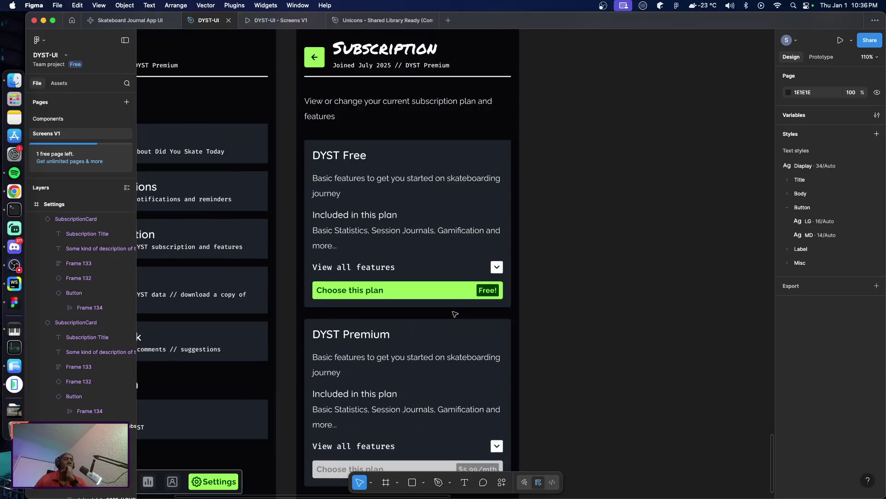
scroll(452, 311, "up", 2)
scroll(452, 311, "down", 5)
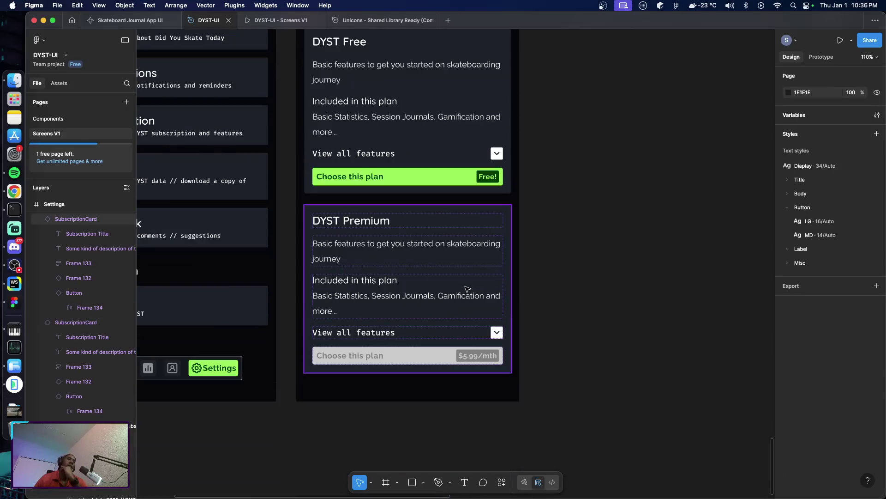
scroll(462, 289, "up", 5)
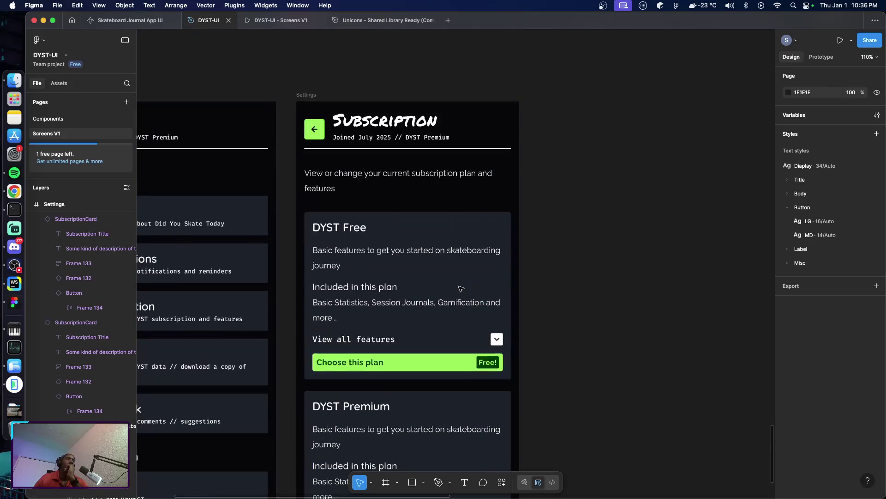
scroll(462, 289, "up", 3)
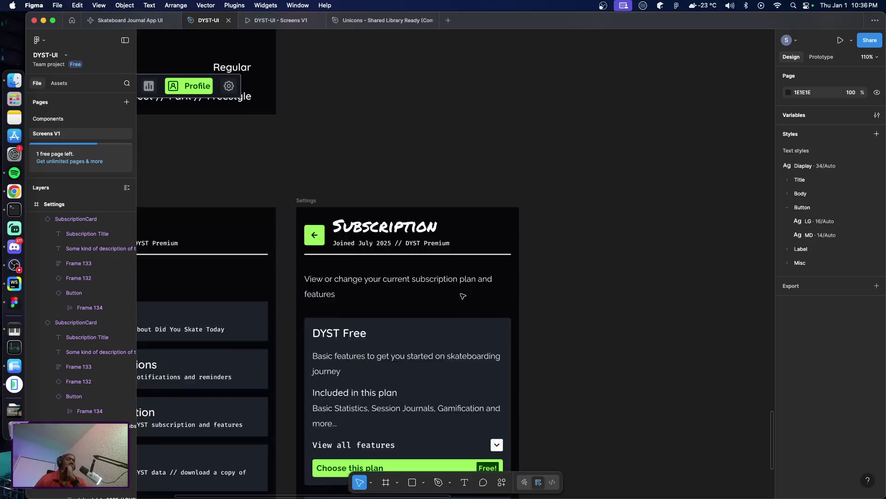
scroll(457, 296, "down", 5)
scroll(461, 298, "down", 2)
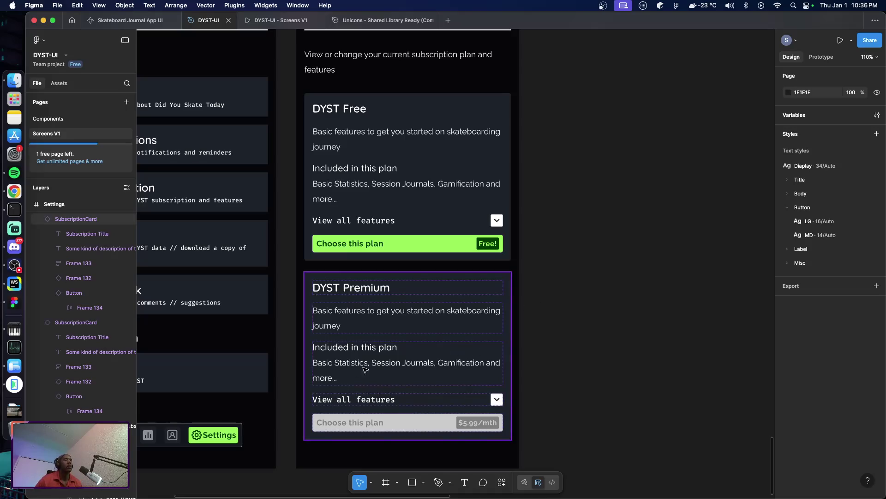
Overwrite the Premium card's feature list text, typing 'Everything from DYST Fre'
double_click(332, 365)
double_click(332, 365)
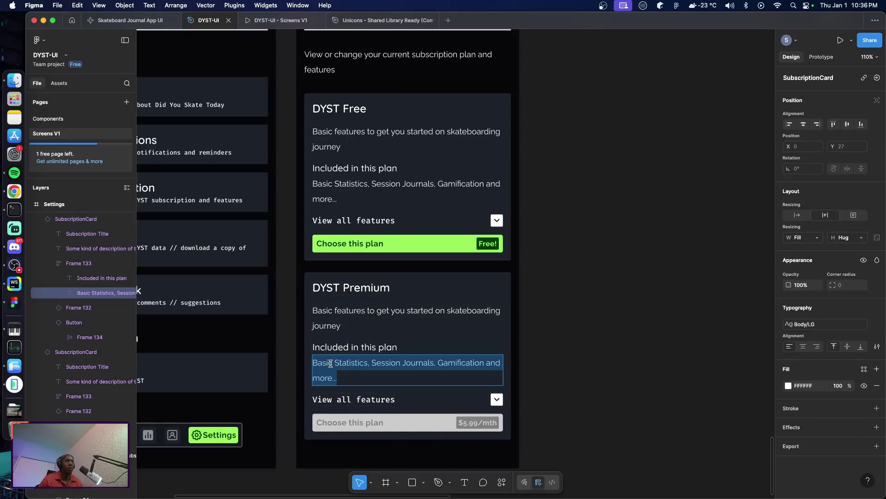
type("Everything")
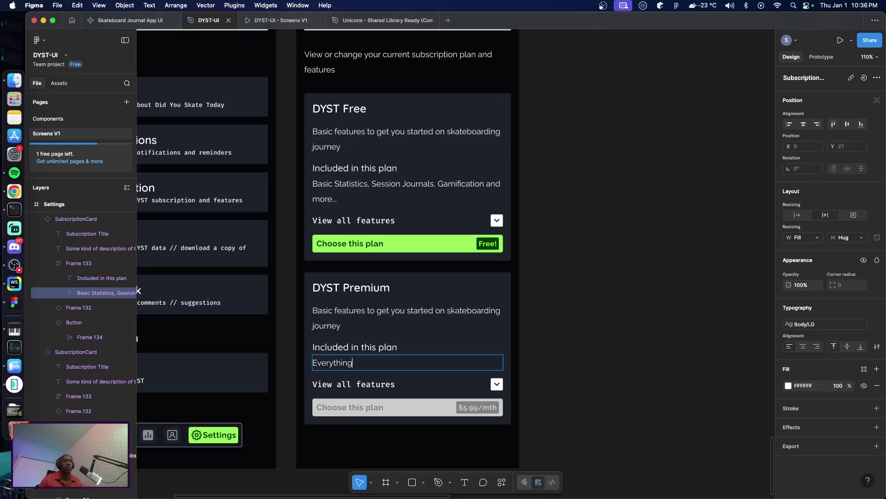
type(" from DY")
type("ST Free and AI")
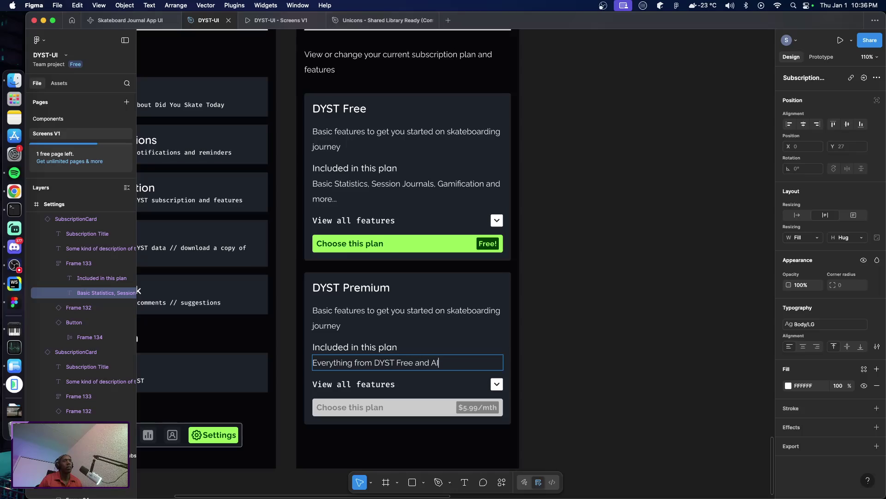
key("super+Tab")
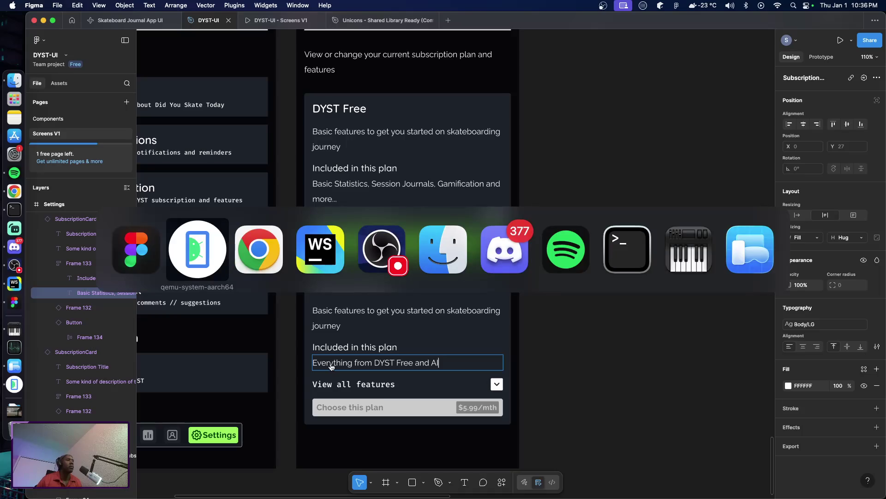
Scroll the emulator's Subscriptions list to read the Premium plan's features
left_click_drag(309, 371, 291, 277)
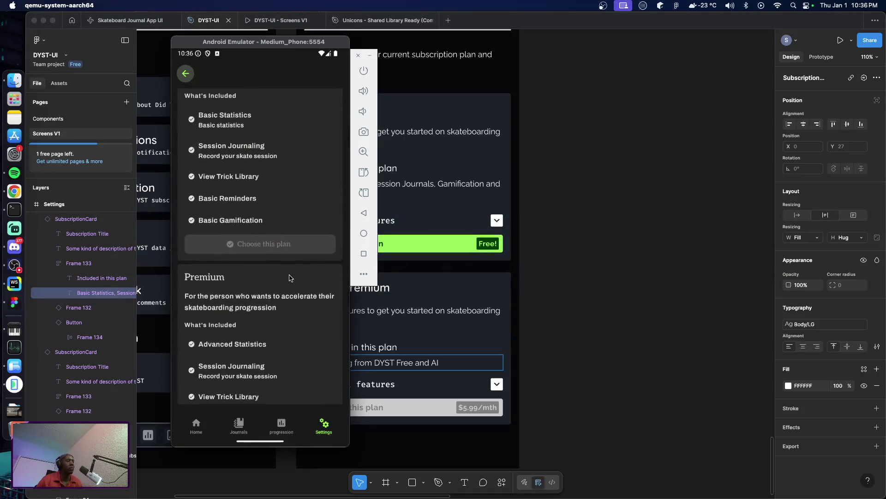
left_click_drag(285, 348, 283, 308)
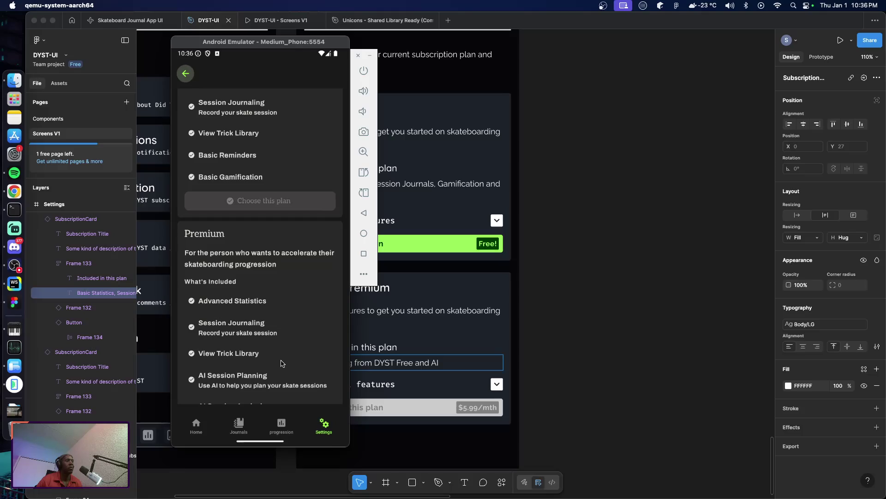
scroll(282, 365, "down", 3)
left_click(425, 366)
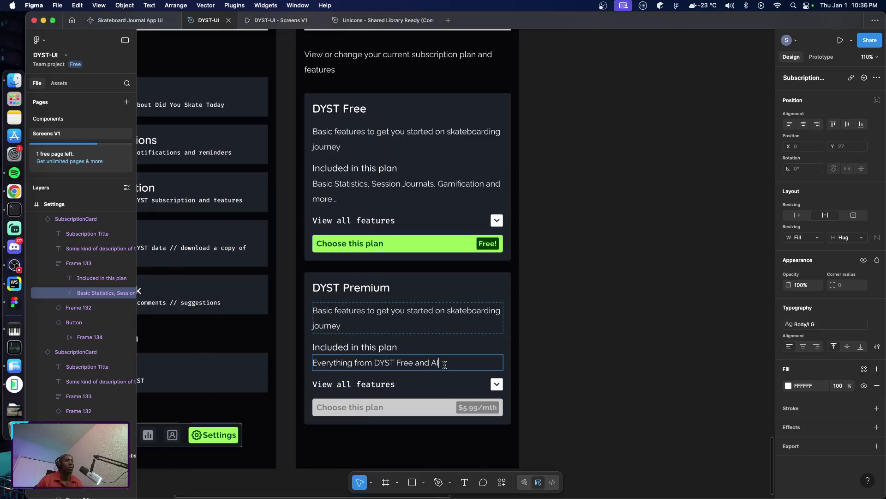
Complete the Premium text as 'Everything from DYST Free, AI Session Planning, AI Session Analysis and more...'
type(" Sessi")
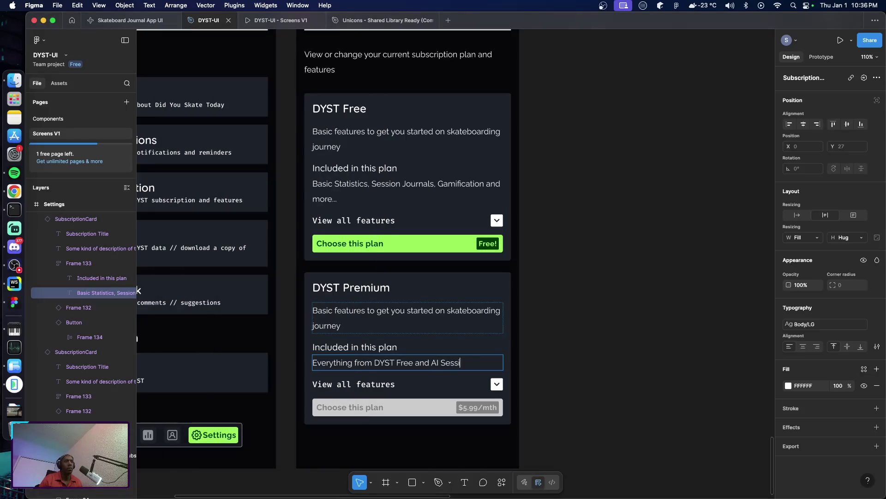
type("on Planning,")
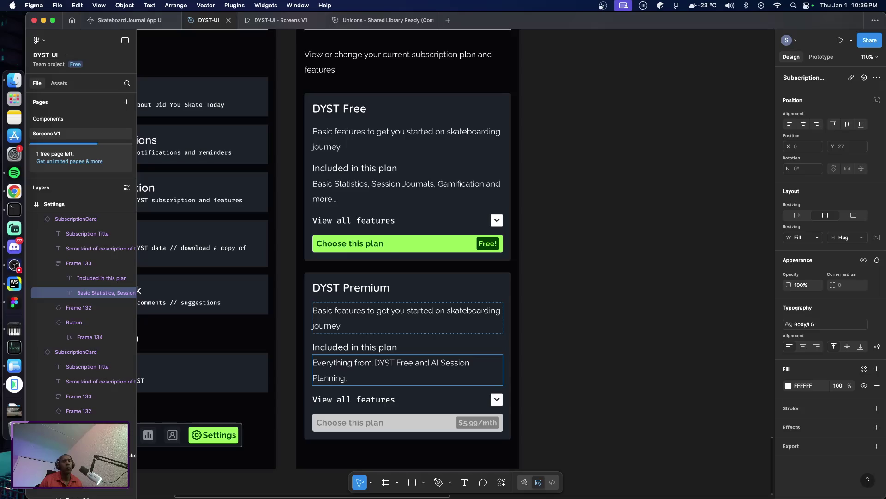
double_click(429, 365)
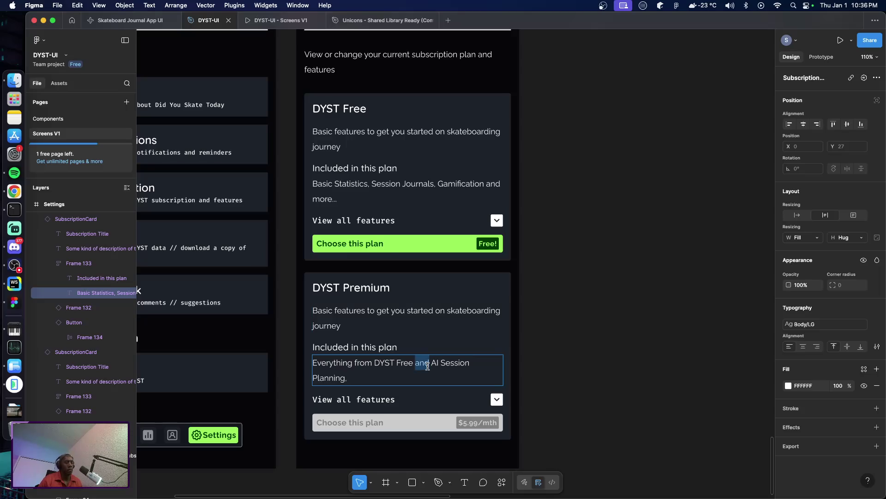
key("BackSpace")
type(",")
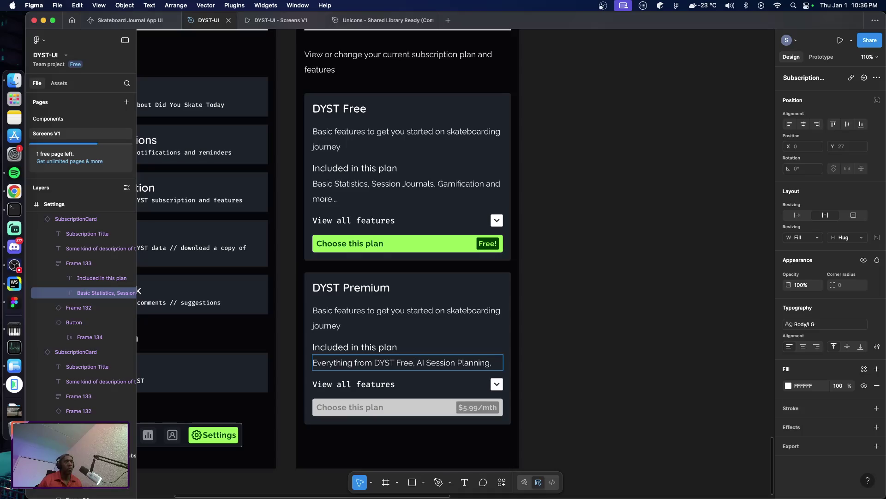
type(" AI")
type(" Session Ana")
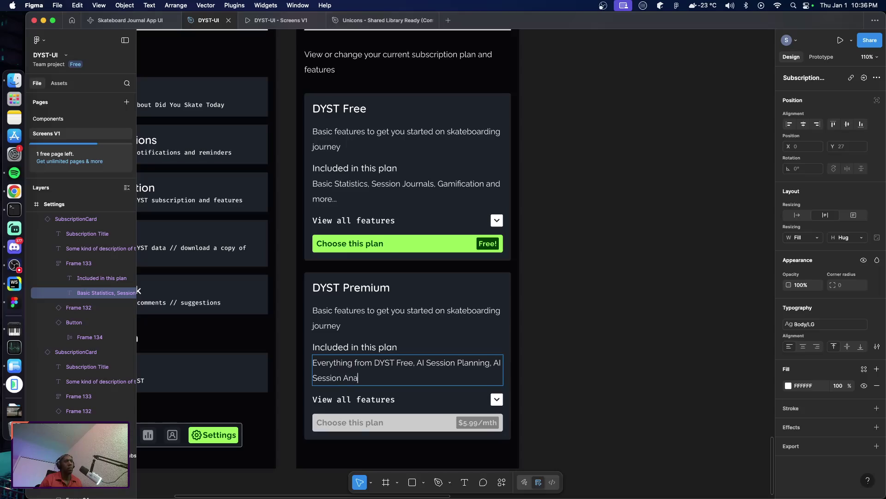
type("lysis and m")
type("ore...")
left_click(584, 350)
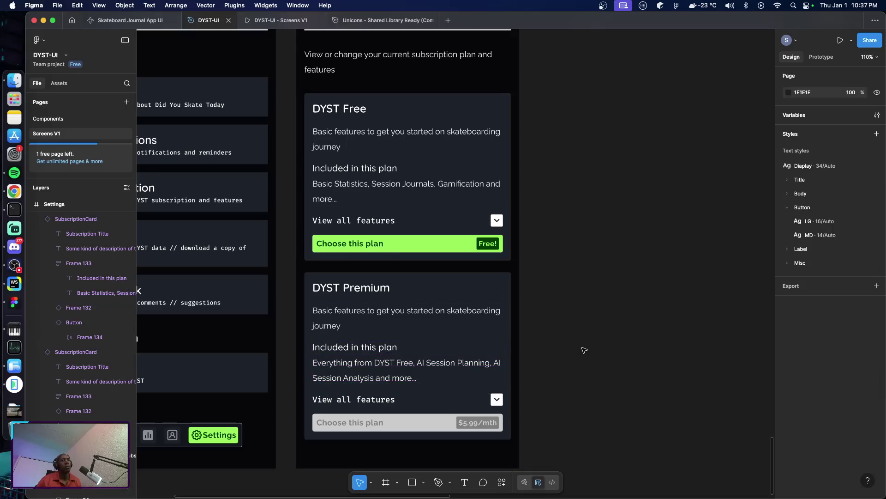
scroll(480, 346, "up", 2)
scroll(416, 332, "down", 3)
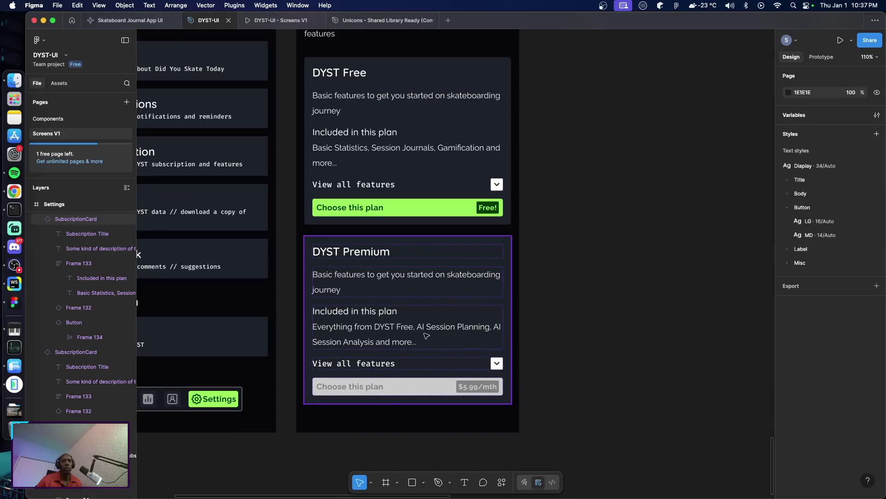
scroll(431, 335, "down", 1)
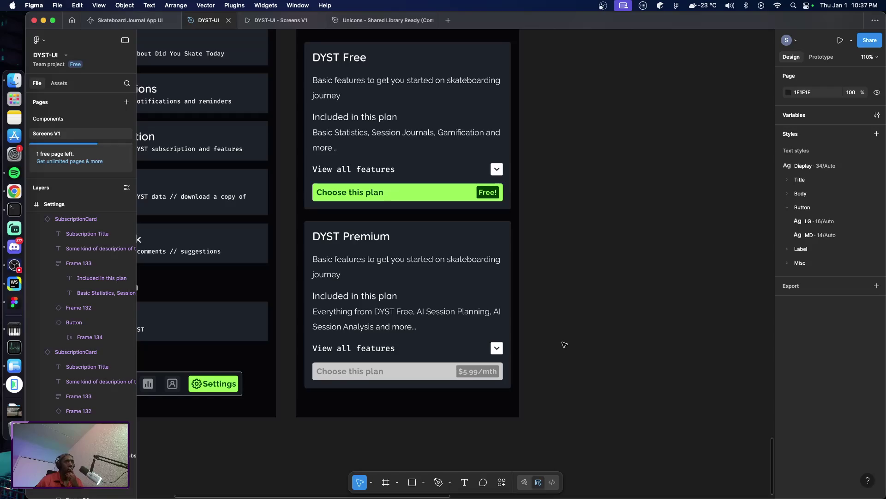
scroll(564, 344, "up", 2)
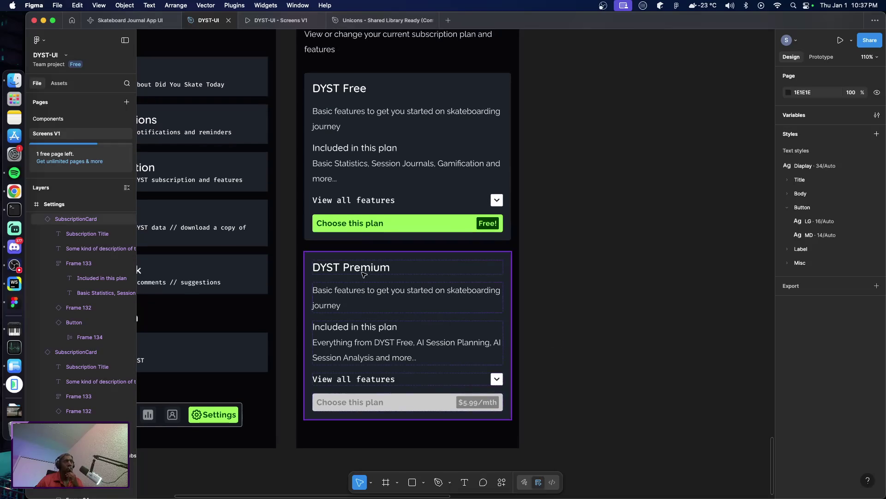
left_click(363, 274)
left_click(365, 270)
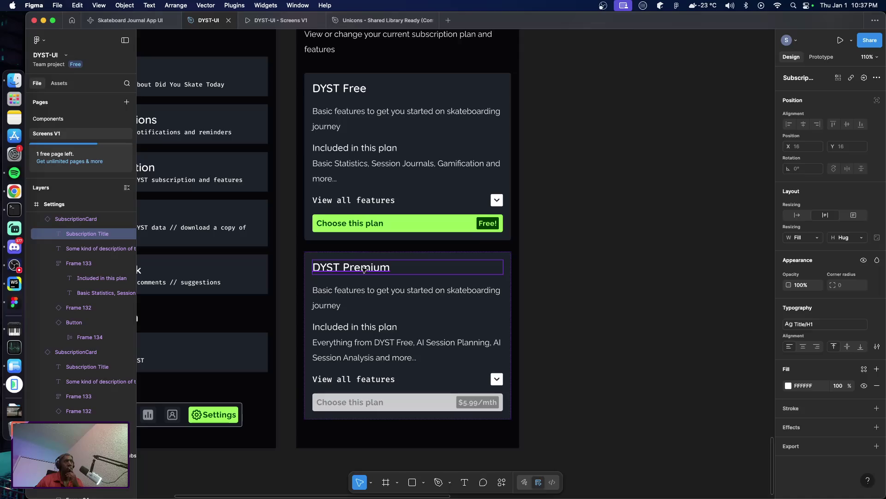
left_click(572, 290)
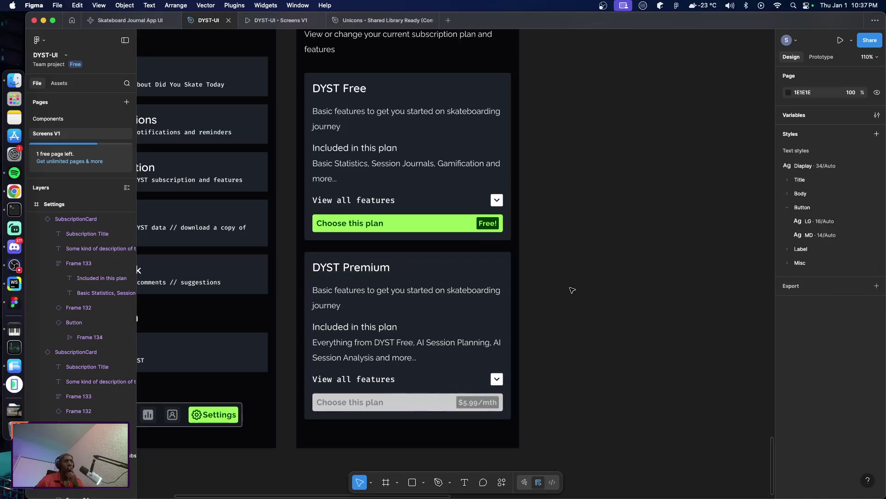
scroll(571, 300, "up", 5)
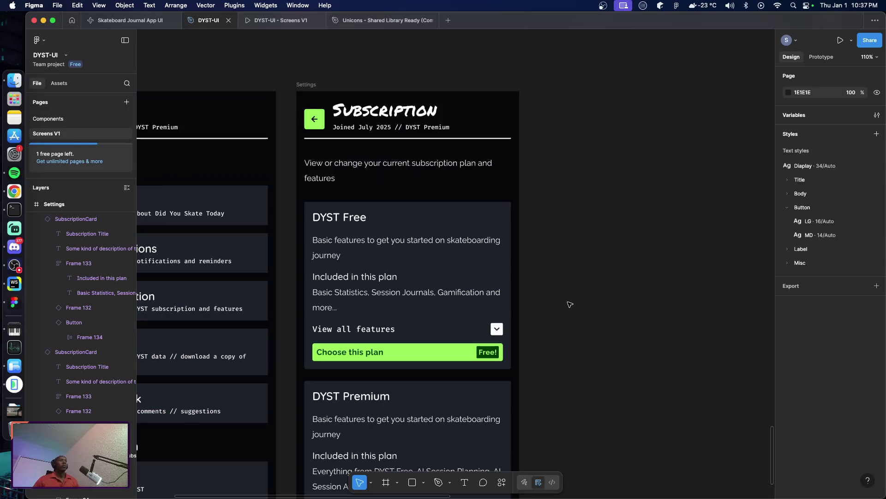
left_click(465, 250)
key("alt")
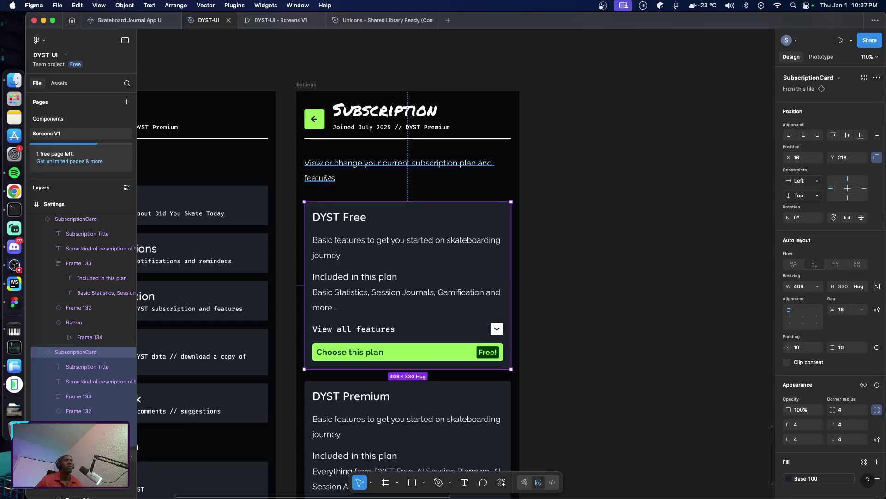
left_click(325, 177)
scroll(360, 215, "down", 5)
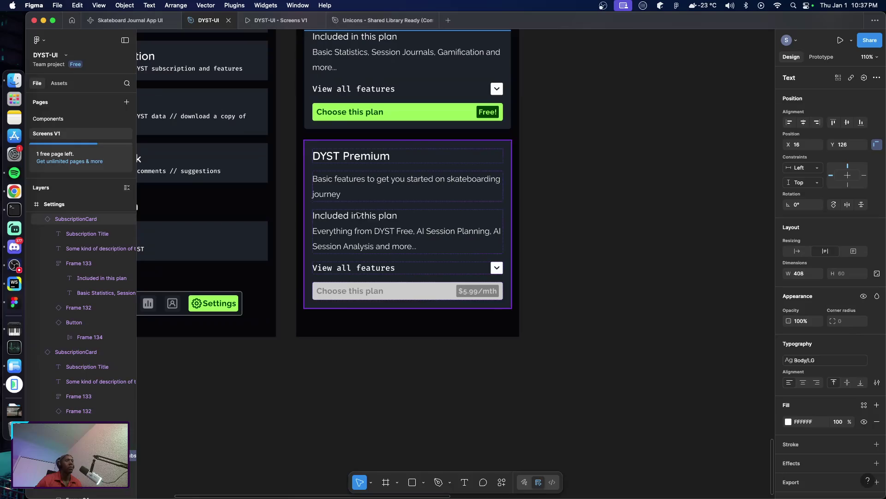
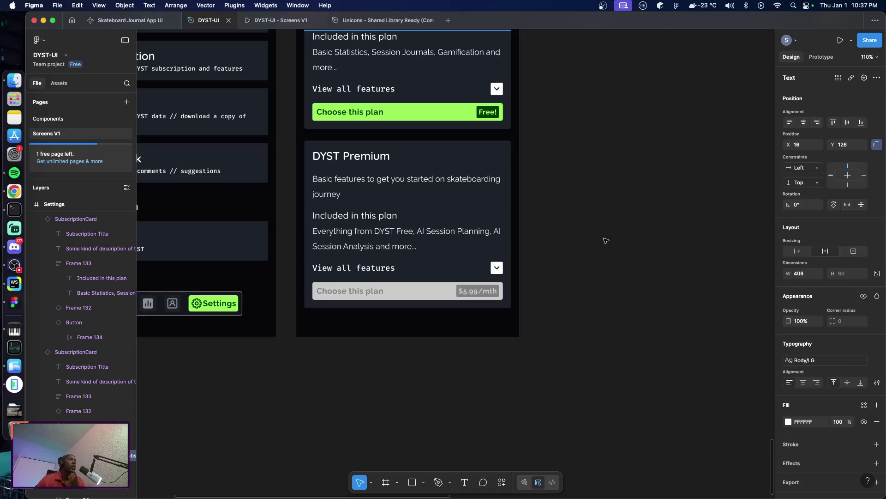
Pan around the canvas to bring the Subscription screen's plan cards into view
scroll(601, 236, "up", 5)
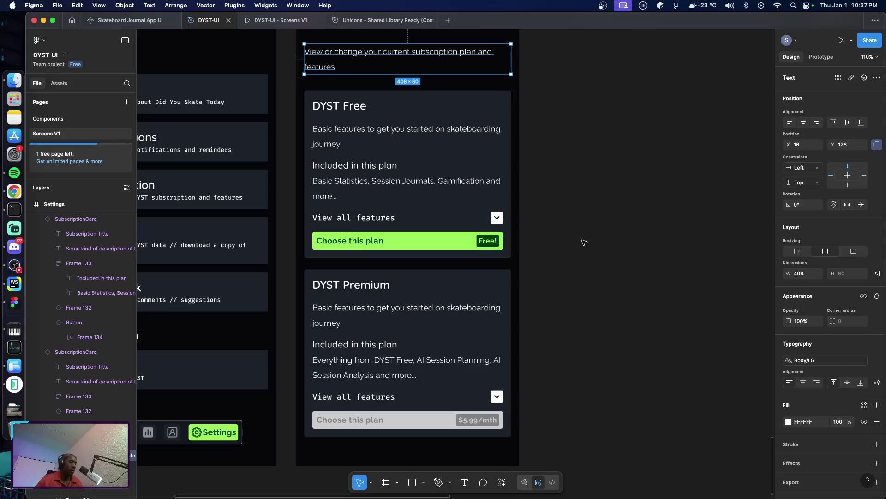
scroll(584, 242, "left", 5)
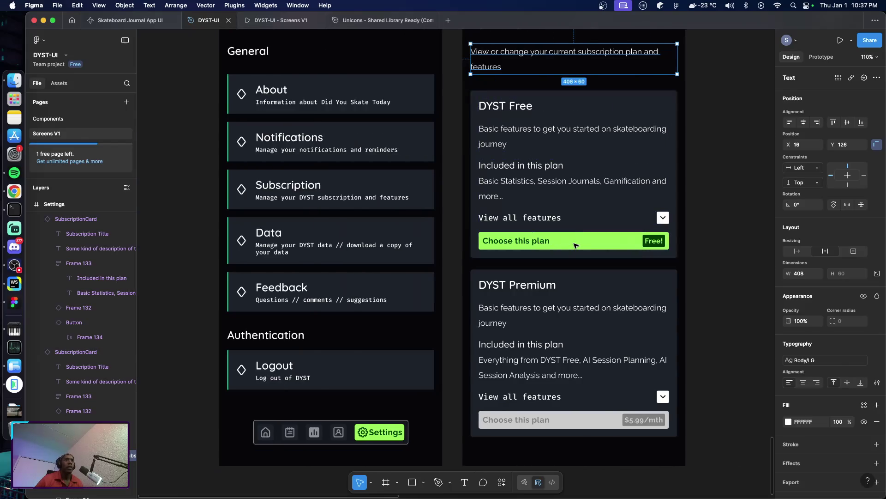
scroll(466, 229, "up", 3)
scroll(467, 229, "up", 4)
scroll(466, 228, "up", 5)
scroll(464, 226, "up", 2)
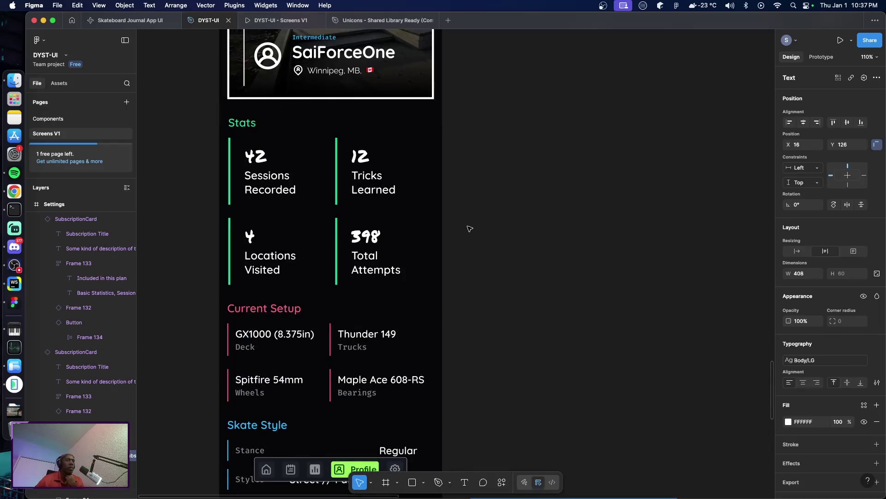
scroll(477, 234, "up", 5)
scroll(476, 234, "up", 3)
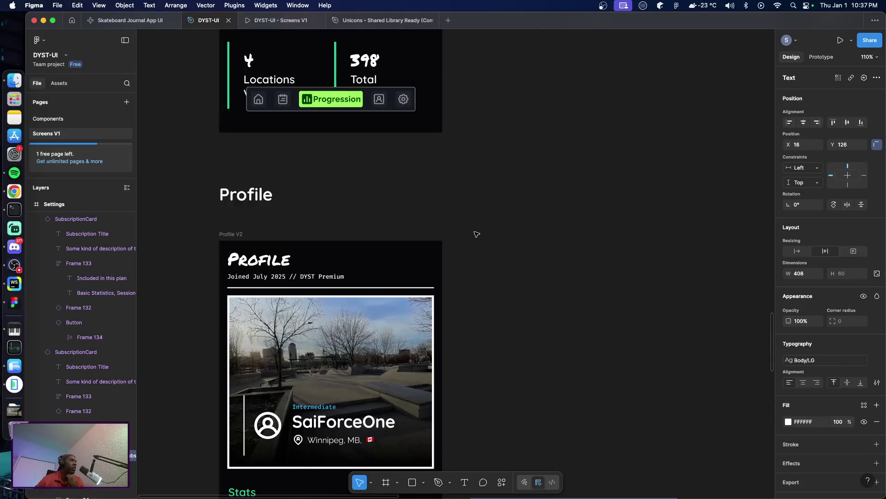
scroll(476, 234, "up", 3)
scroll(476, 234, "up", 5)
scroll(476, 234, "up", 5)
scroll(475, 234, "up", 5)
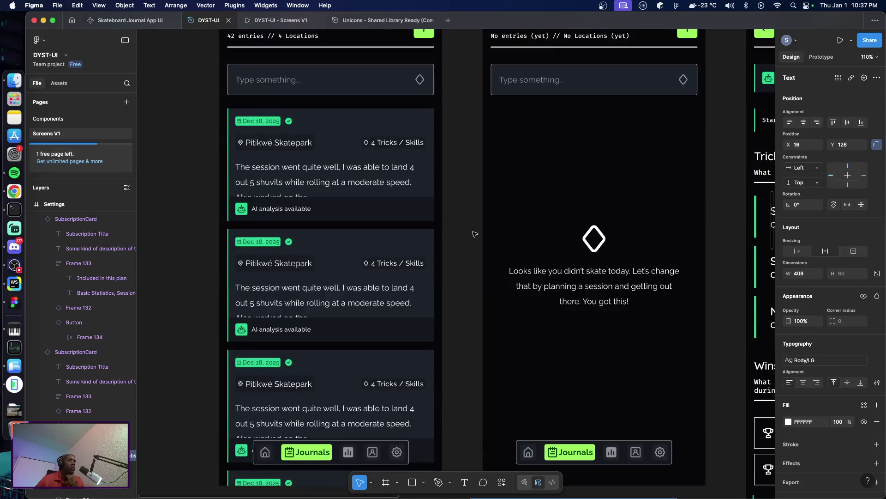
scroll(455, 231, "up", 3)
scroll(455, 230, "up", 5)
scroll(454, 231, "up", 2)
scroll(453, 230, "up", 5)
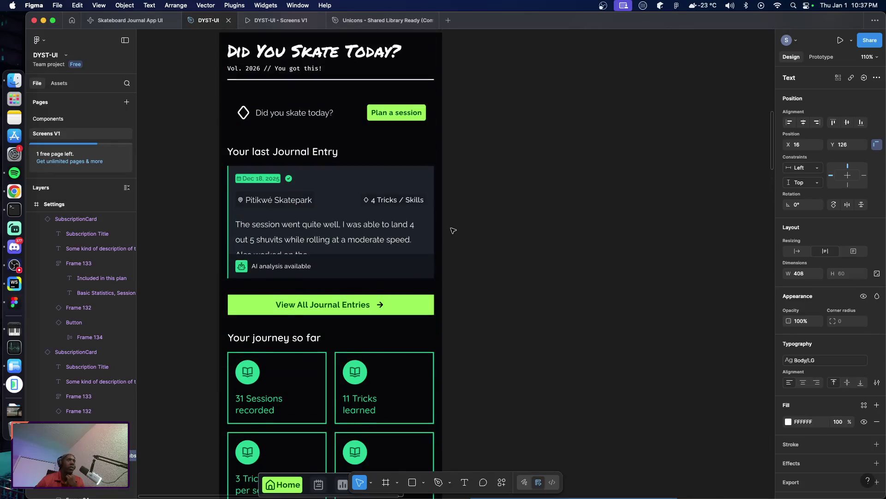
scroll(451, 234, "up", 4)
scroll(449, 242, "up", 3)
scroll(447, 241, "up", 5)
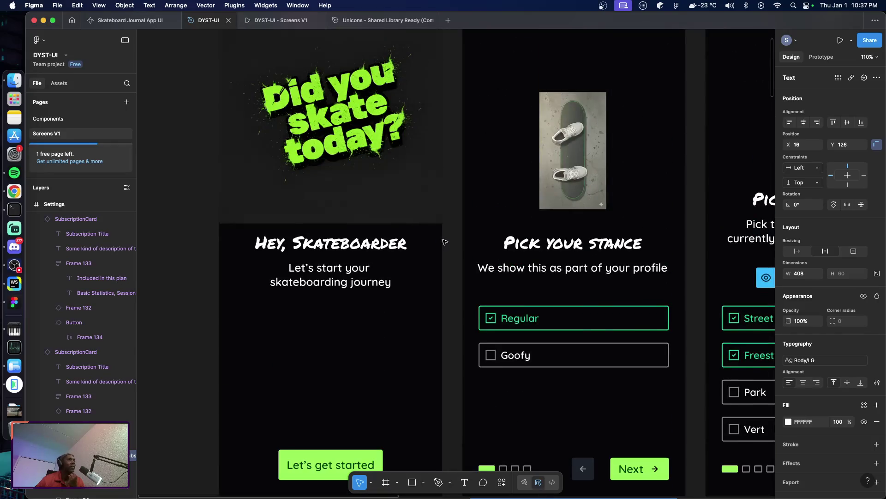
scroll(444, 242, "up", 3)
scroll(444, 242, "down", 2)
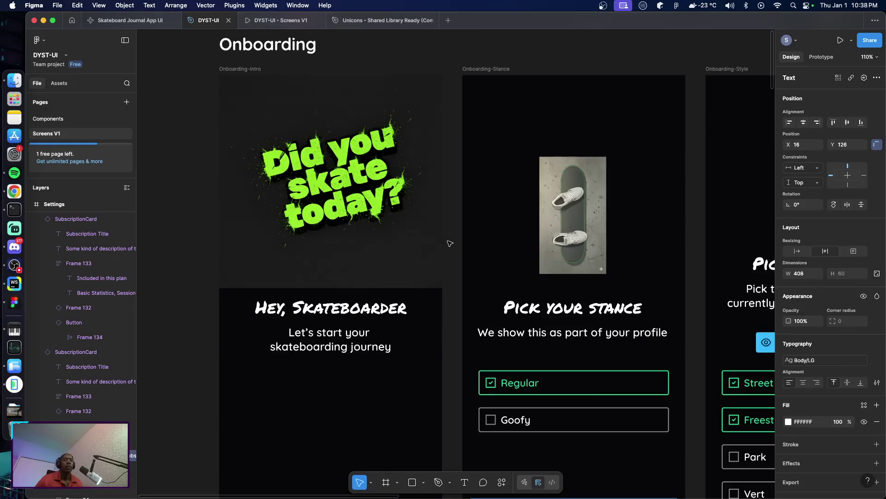
scroll(450, 243, "right", 4)
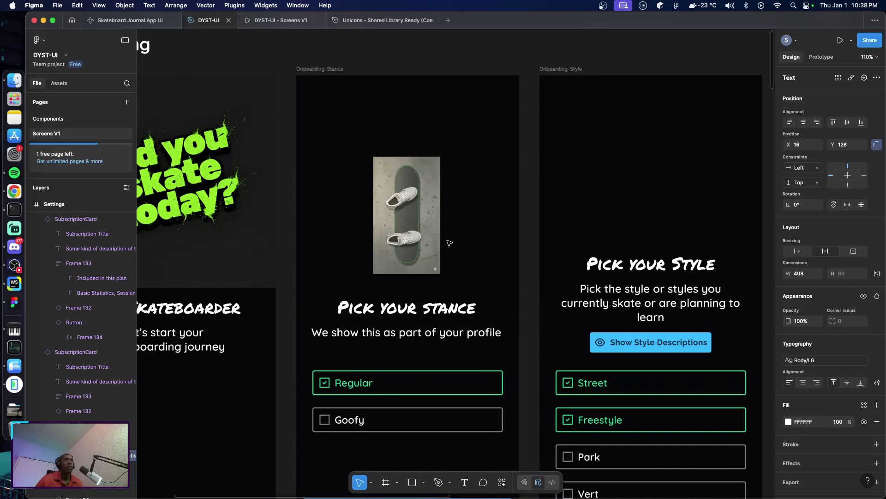
scroll(449, 242, "right", 4)
scroll(445, 243, "right", 3)
scroll(442, 243, "left", 5)
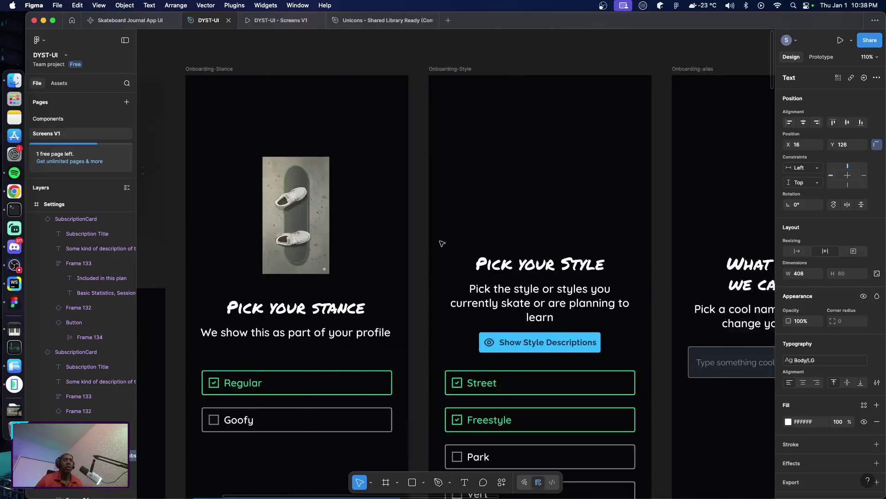
scroll(439, 242, "left", 1)
scroll(432, 242, "left", 3)
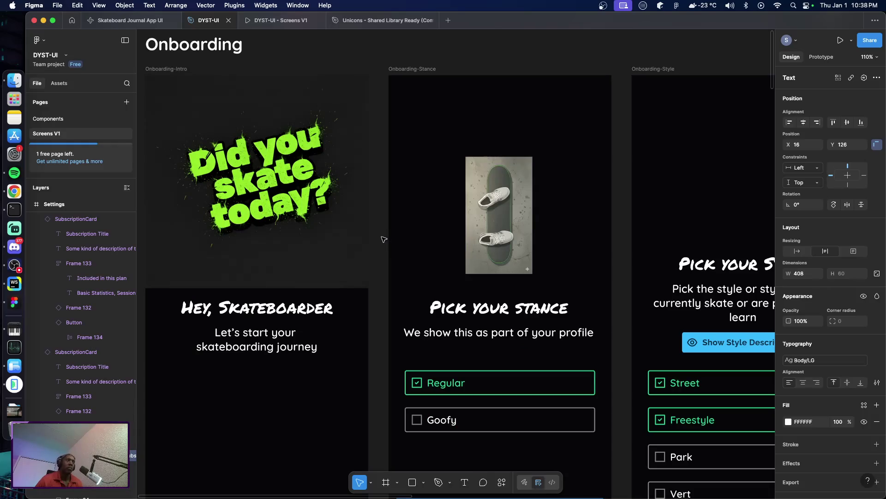
scroll(384, 239, "down", 2)
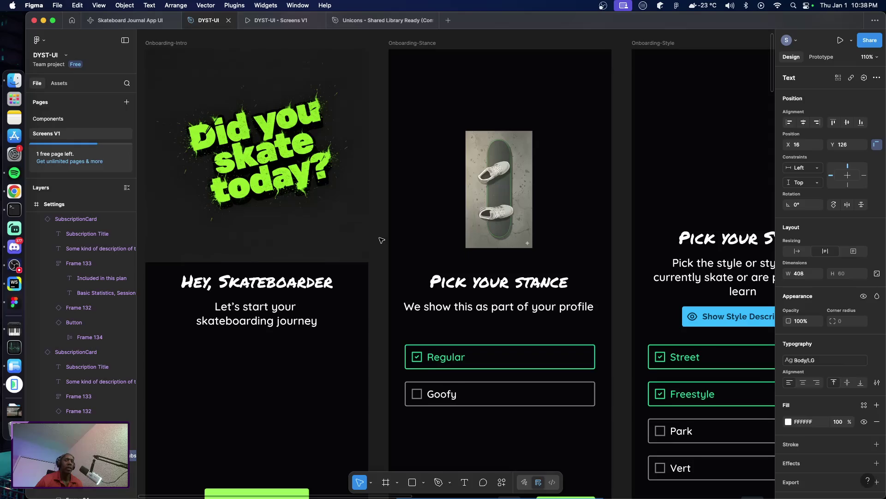
scroll(383, 236, "up", 3)
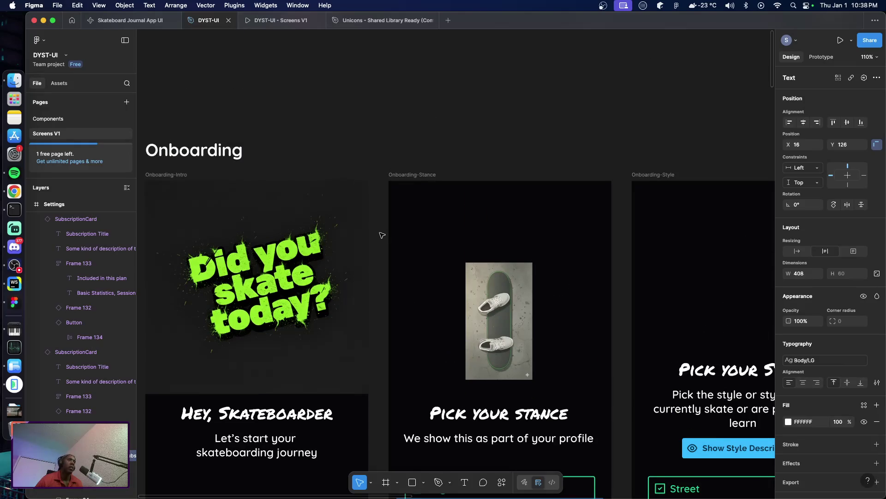
scroll(382, 235, "down", 3)
scroll(381, 236, "down", 5)
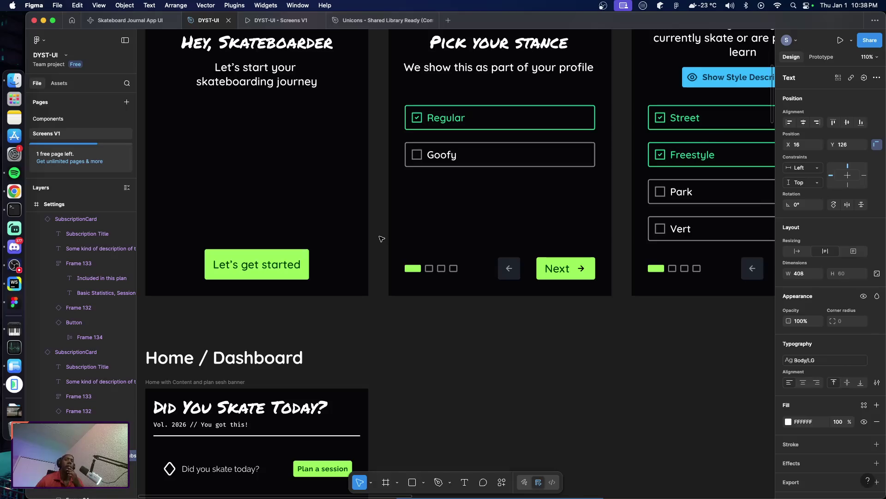
scroll(381, 239, "down", 5)
scroll(409, 291, "down", 8)
scroll(409, 291, "down", 10)
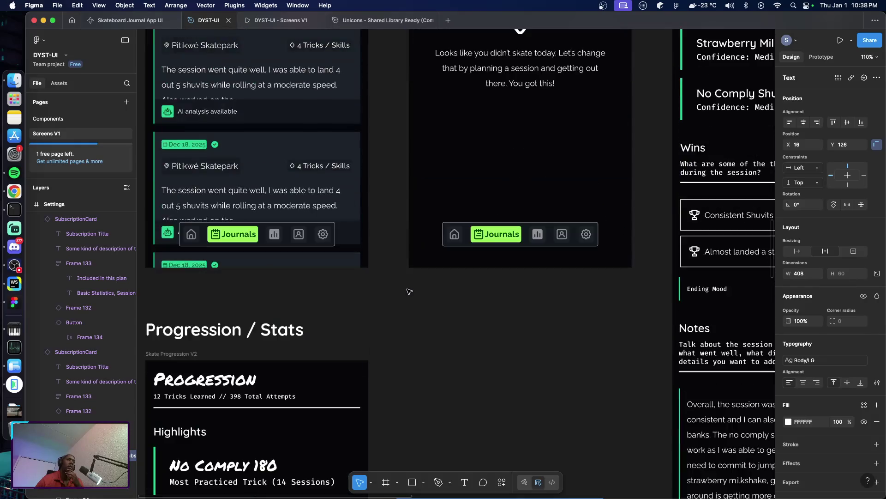
scroll(409, 291, "down", 10)
scroll(409, 292, "down", 5)
scroll(409, 291, "down", 5)
scroll(409, 291, "down", 10)
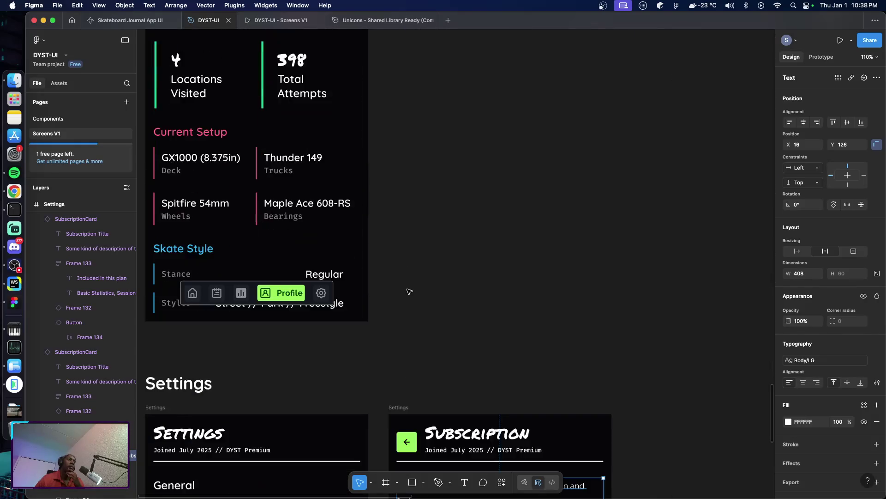
scroll(409, 292, "down", 5)
scroll(408, 289, "down", 5)
scroll(408, 290, "down", 3)
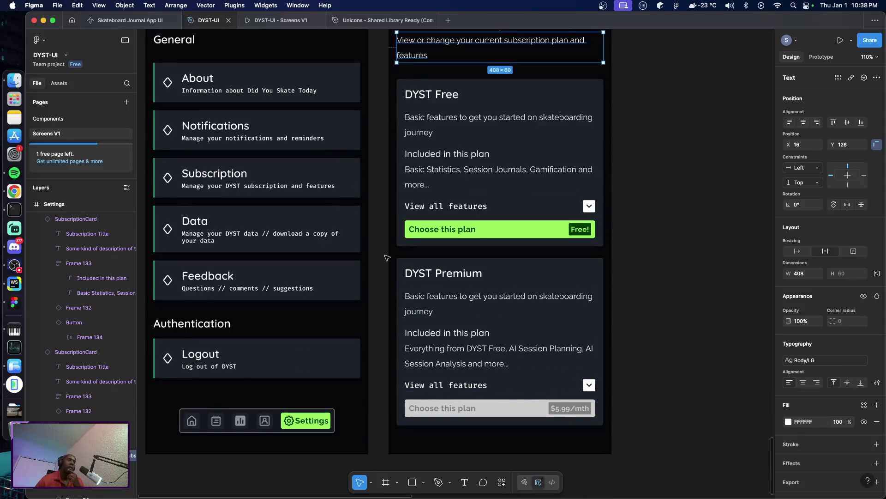
Nudge the DYST Premium card up two steps, then bring the emulator's running app forward
left_click(502, 268)
key("alt")
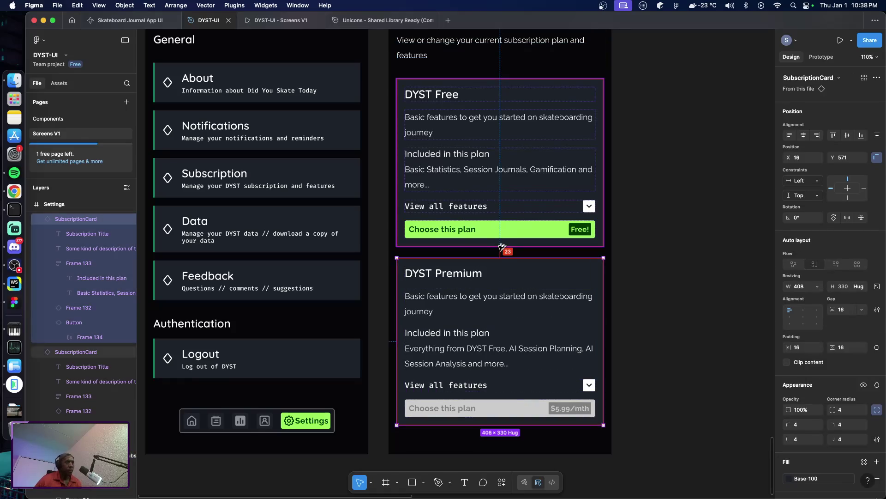
key("Up")
key("Up")
key("Up")
key("Up")
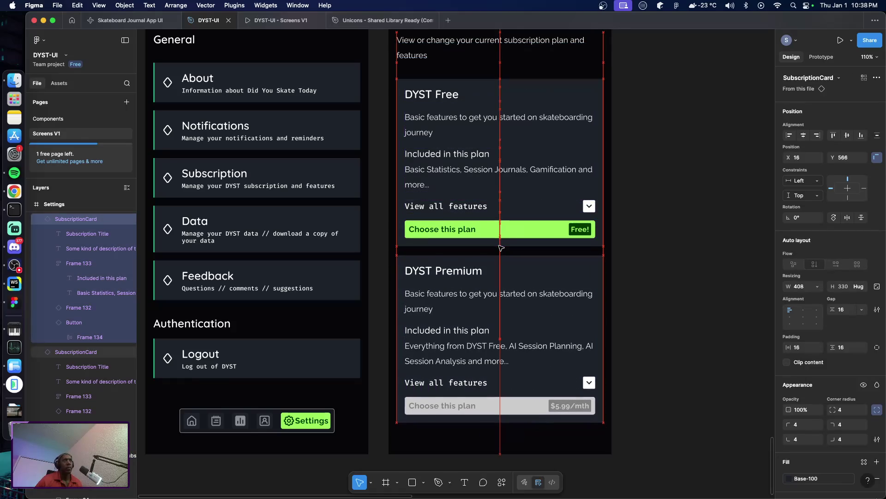
key("Up")
key("Up")
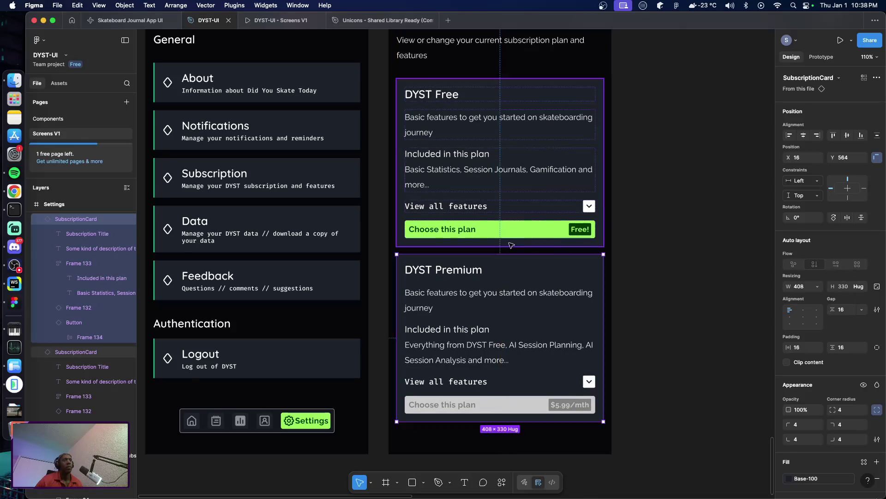
left_click(663, 287)
scroll(626, 286, "up", 5)
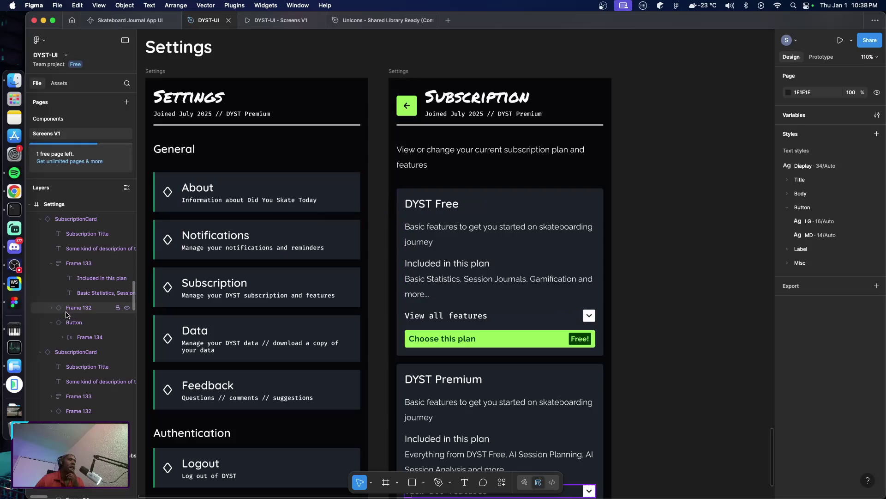
left_click(13, 385)
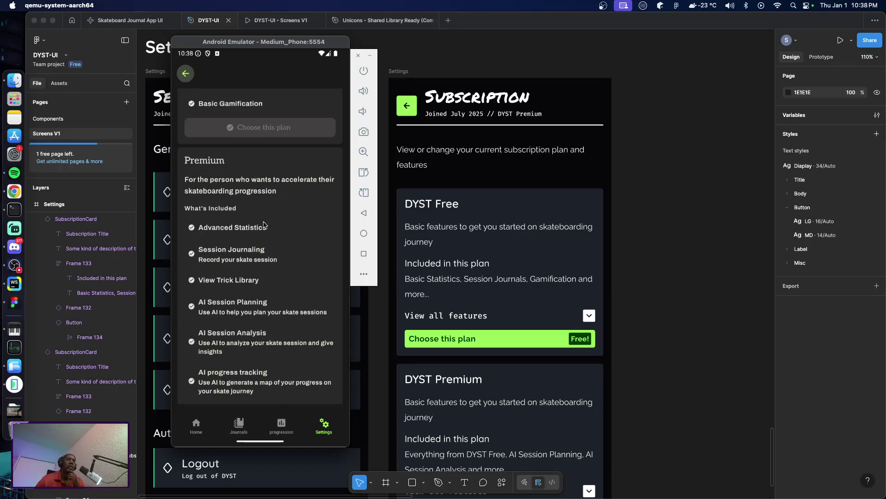
scroll(263, 224, "down", 3)
scroll(256, 277, "up", 6)
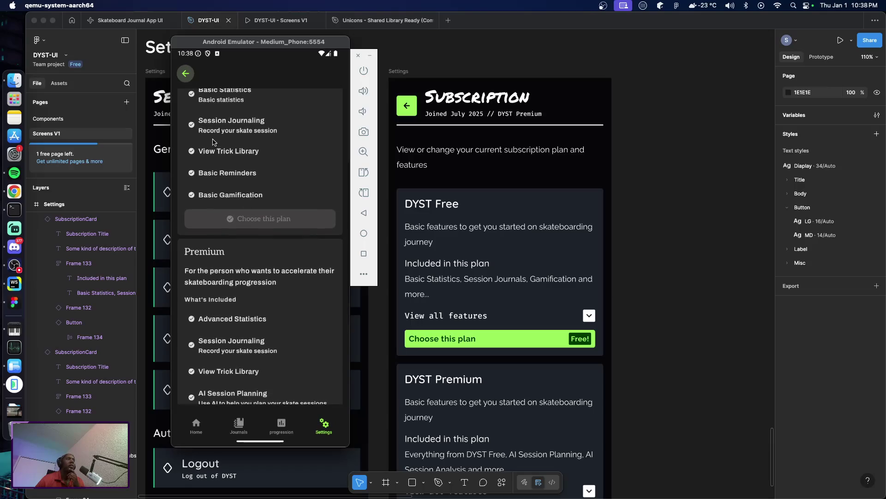
scroll(206, 125, "up", 3)
scroll(210, 130, "up", 2)
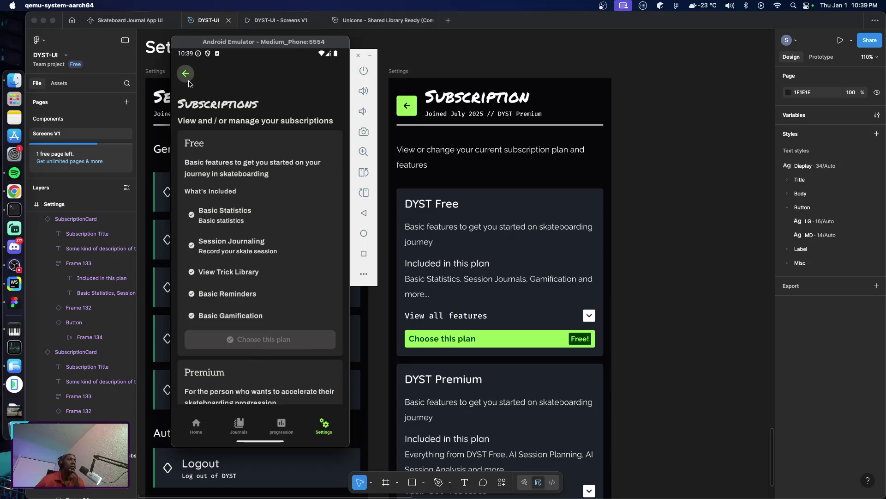
left_click(186, 74)
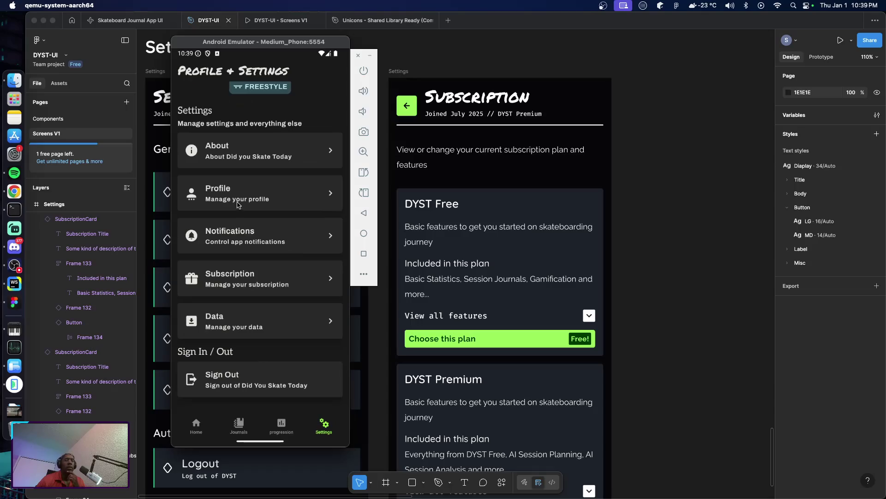
scroll(266, 272, "up", 5)
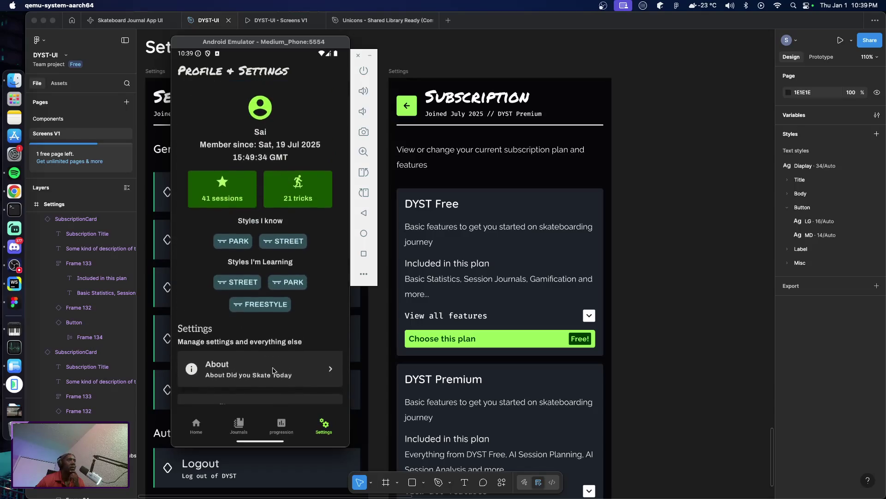
scroll(259, 272, "down", 5)
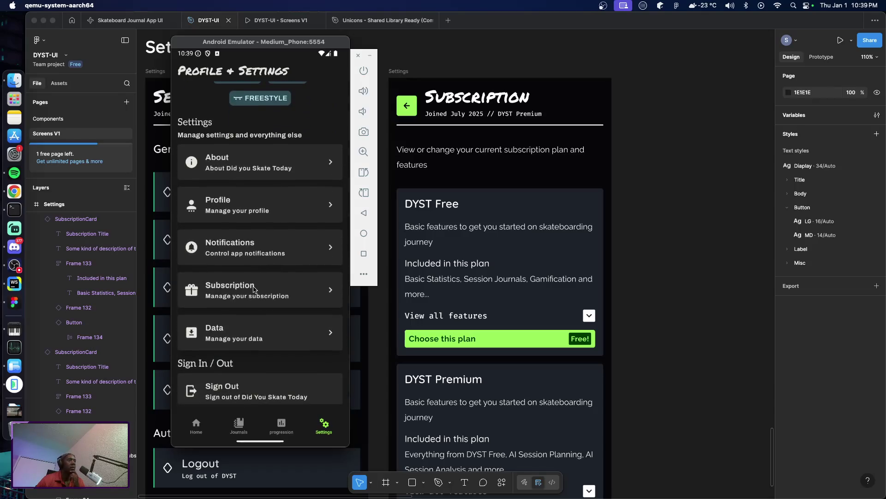
left_click(254, 290)
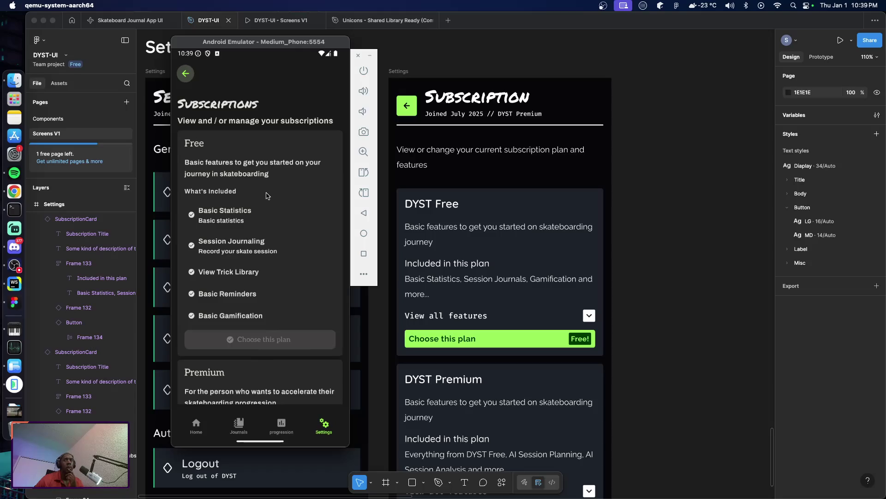
scroll(475, 235, "down", 5)
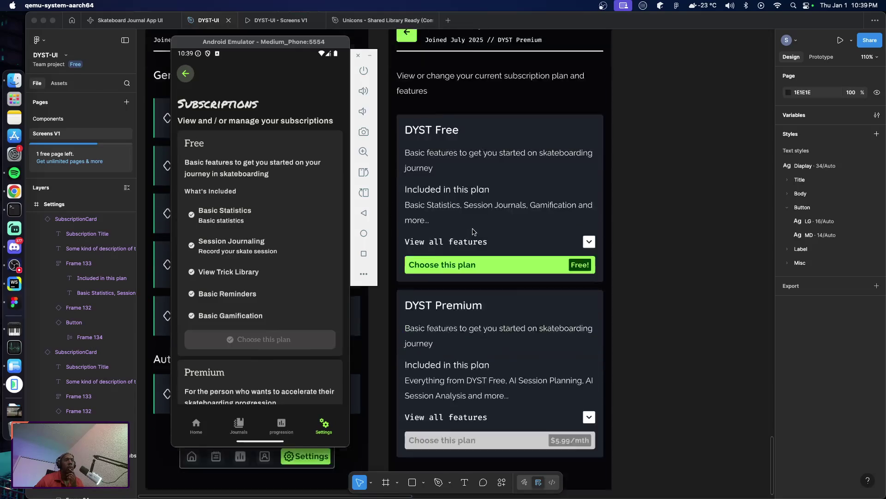
scroll(493, 239, "up", 1)
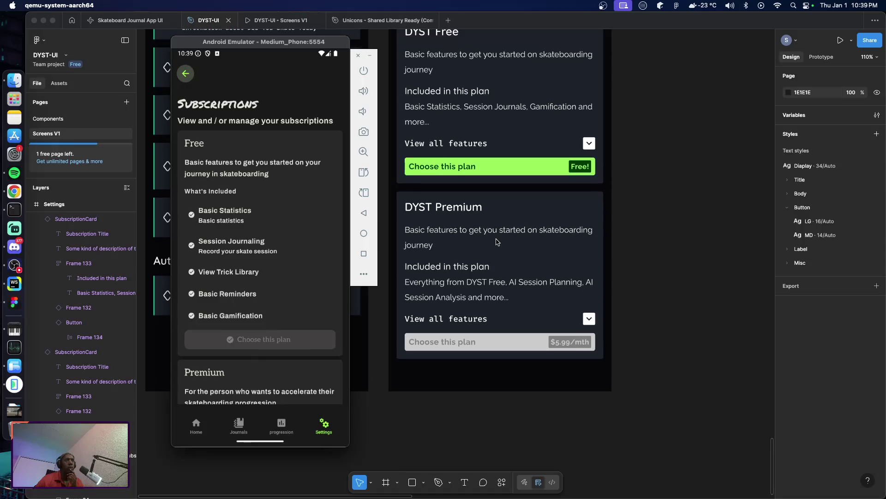
scroll(632, 278, "up", 2)
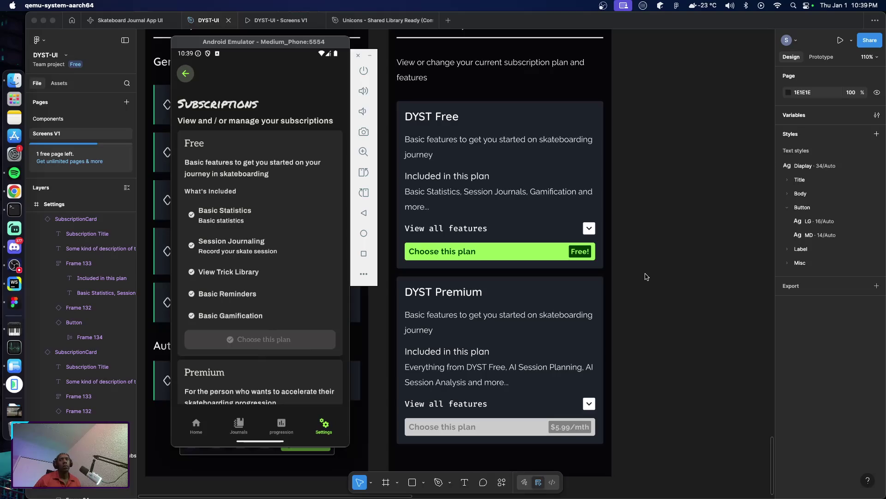
left_click(647, 276)
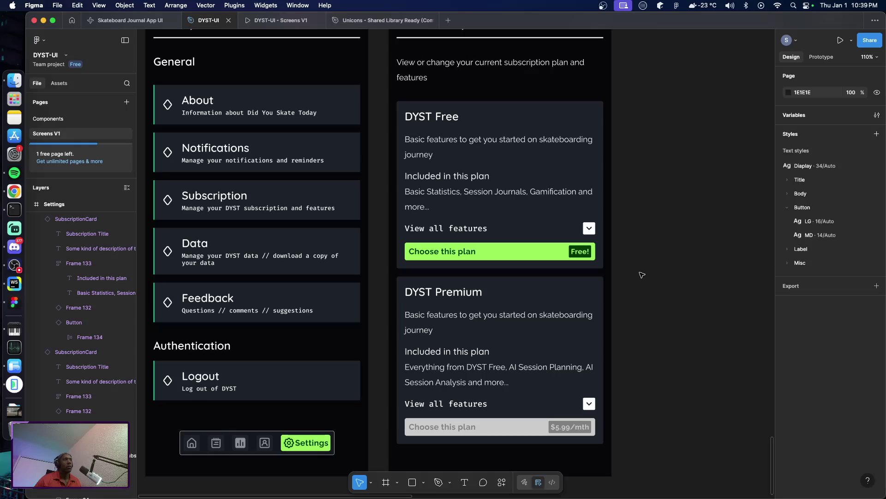
Scroll through the Screens V1 mockups, then switch to the Components page
scroll(645, 275, "up", 2)
scroll(637, 270, "left", 5)
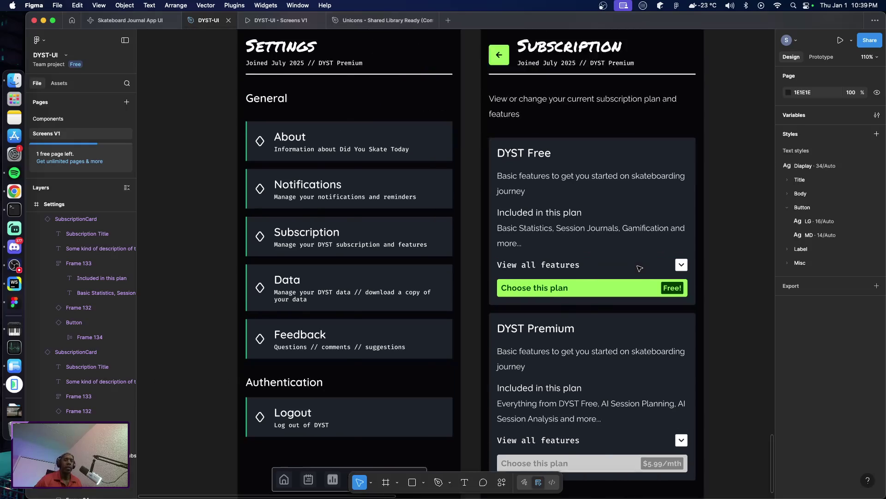
scroll(630, 264, "right", 5)
scroll(536, 254, "left", 1)
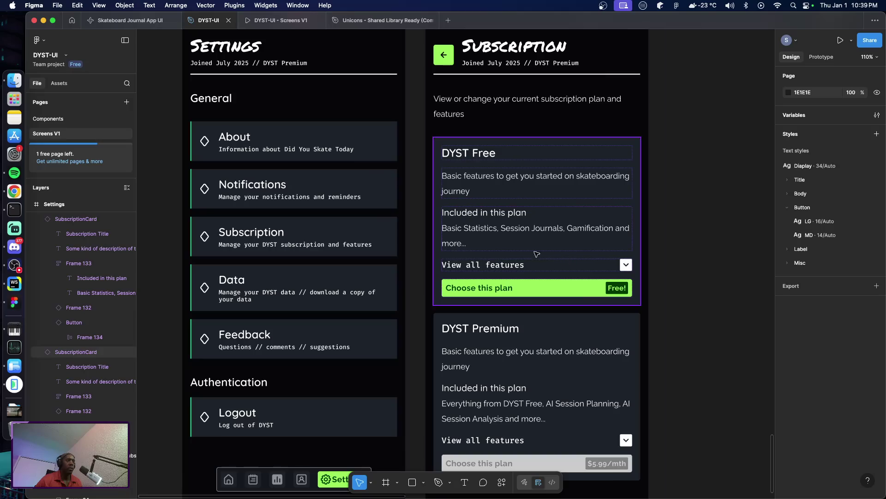
scroll(467, 247, "up", 5)
scroll(457, 246, "up", 10)
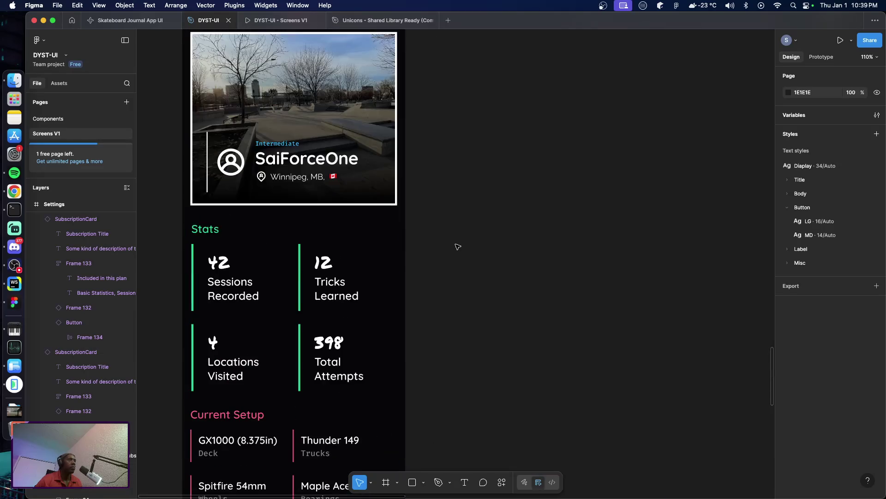
scroll(457, 247, "up", 6)
scroll(457, 247, "up", 10)
scroll(454, 246, "up", 10)
scroll(453, 247, "up", 8)
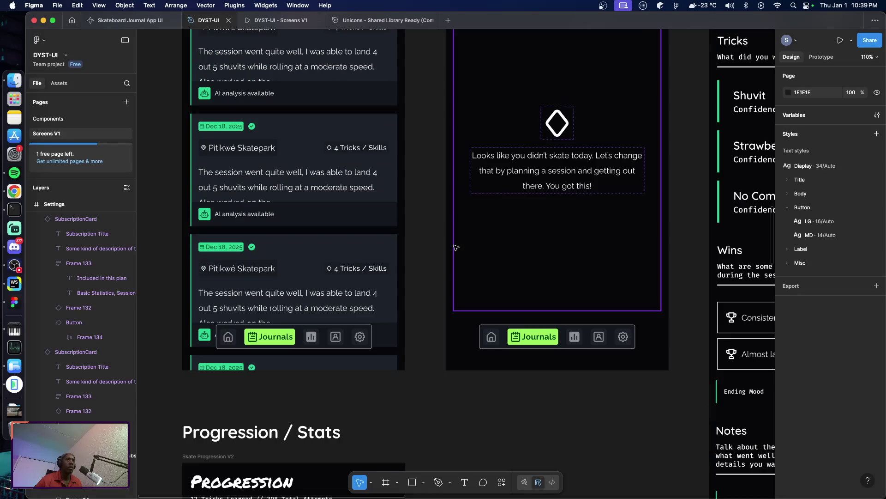
scroll(452, 246, "up", 8)
scroll(439, 246, "up", 10)
scroll(424, 246, "up", 8)
scroll(424, 246, "up", 8)
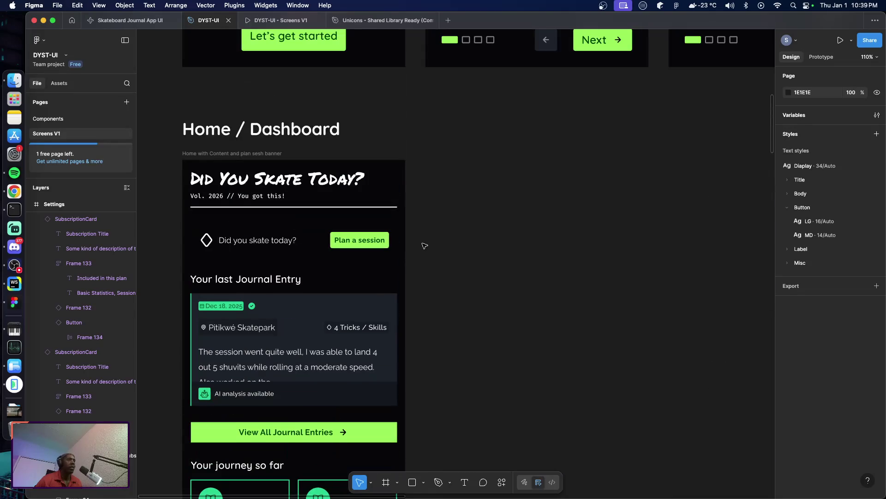
scroll(426, 245, "down", 5)
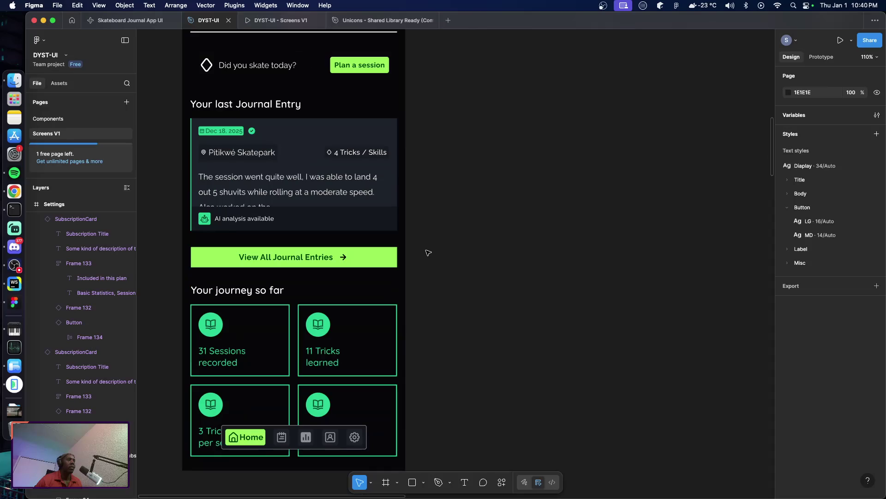
scroll(427, 253, "down", 2)
scroll(422, 253, "up", 7)
scroll(421, 253, "up", 1)
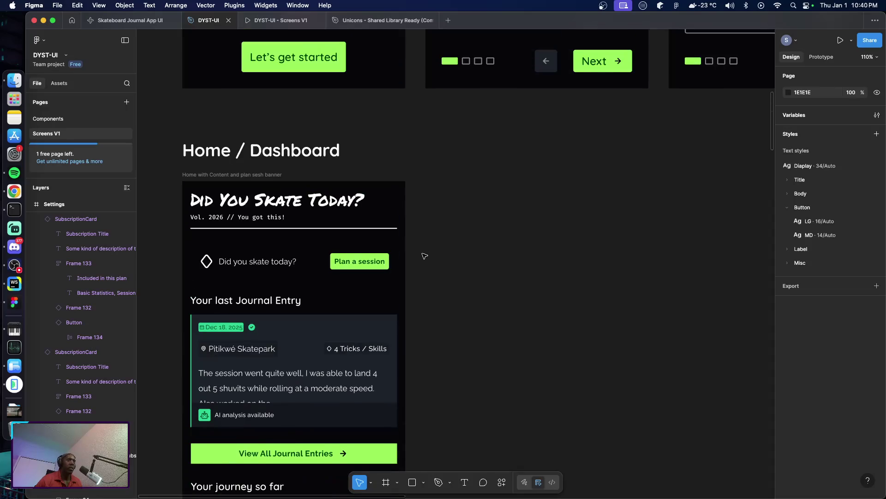
scroll(424, 255, "down", 6)
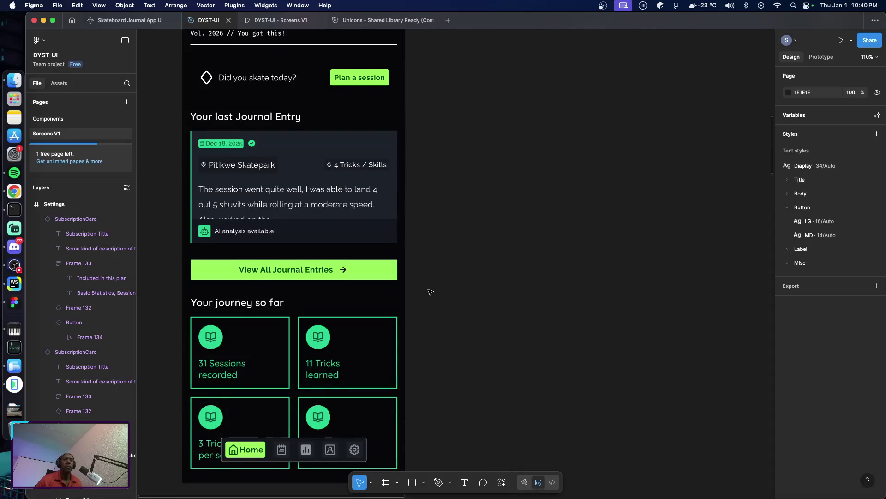
scroll(428, 290, "down", 3)
scroll(431, 296, "up", 4)
left_click(48, 119)
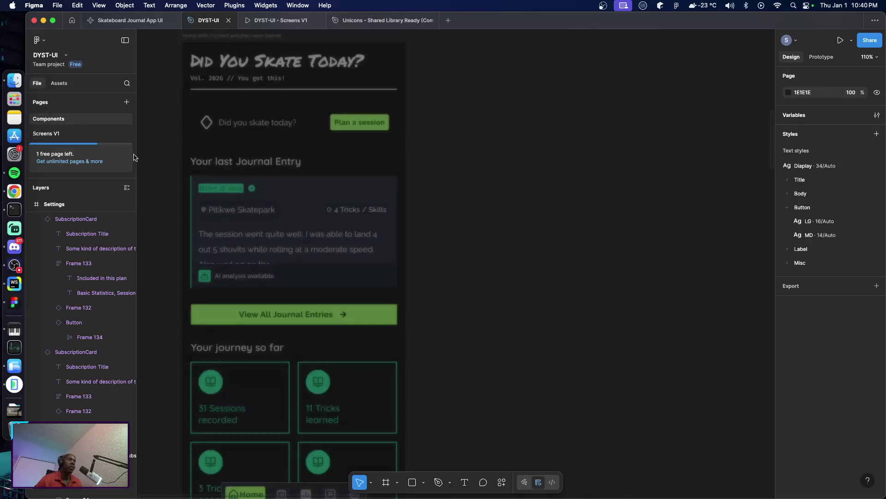
scroll(473, 293, "down", 5)
scroll(478, 281, "up", 3)
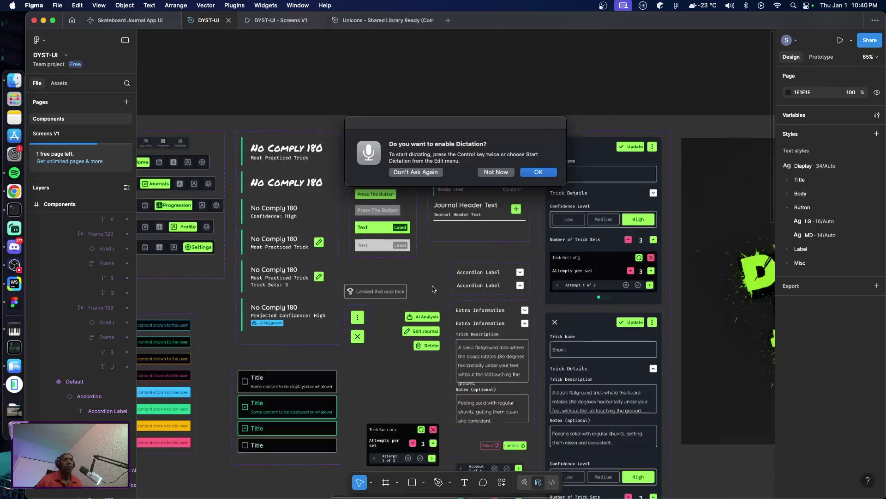
left_click(495, 175)
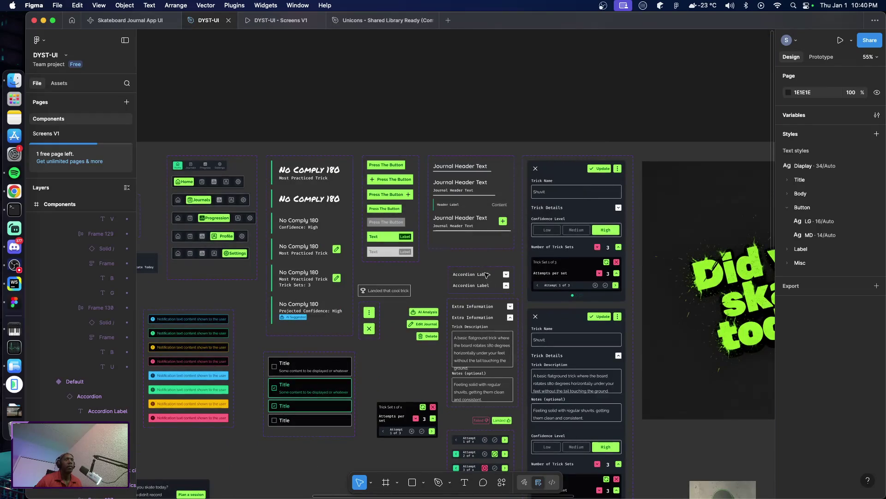
scroll(489, 290, "right", 5)
scroll(489, 292, "right", 2)
scroll(489, 293, "right", 4)
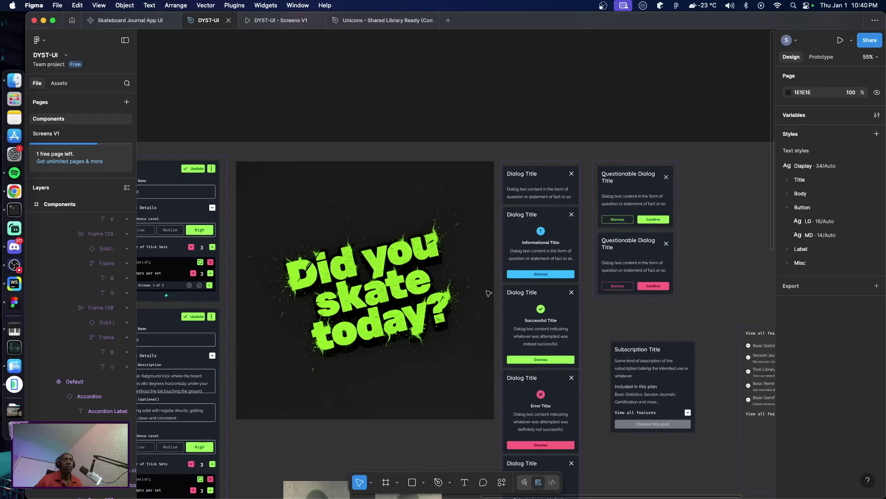
scroll(488, 292, "right", 3)
scroll(488, 292, "left", 2)
scroll(487, 293, "down", 3)
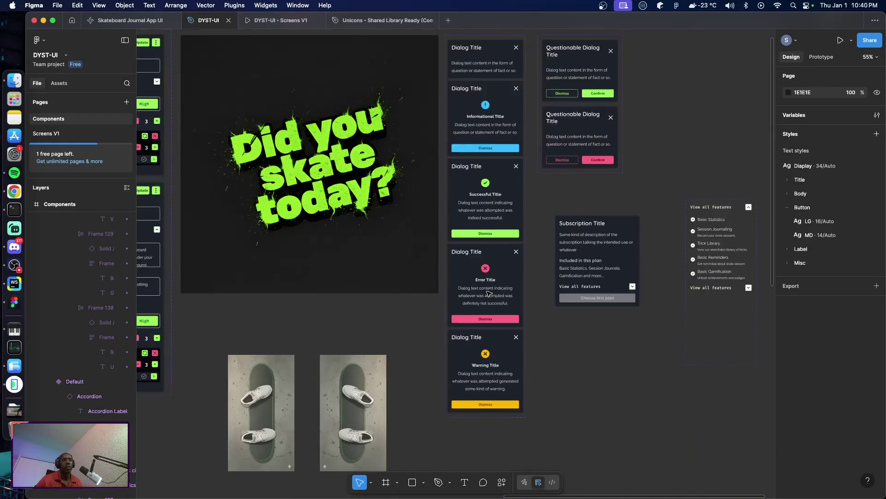
scroll(489, 293, "down", 1)
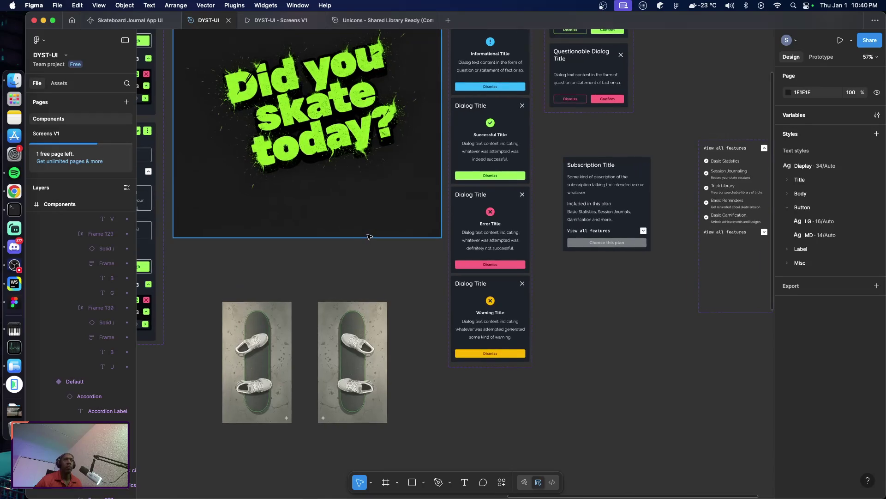
scroll(369, 237, "down", 3)
scroll(368, 237, "right", 1)
scroll(368, 237, "right", 2)
scroll(369, 238, "left", 8)
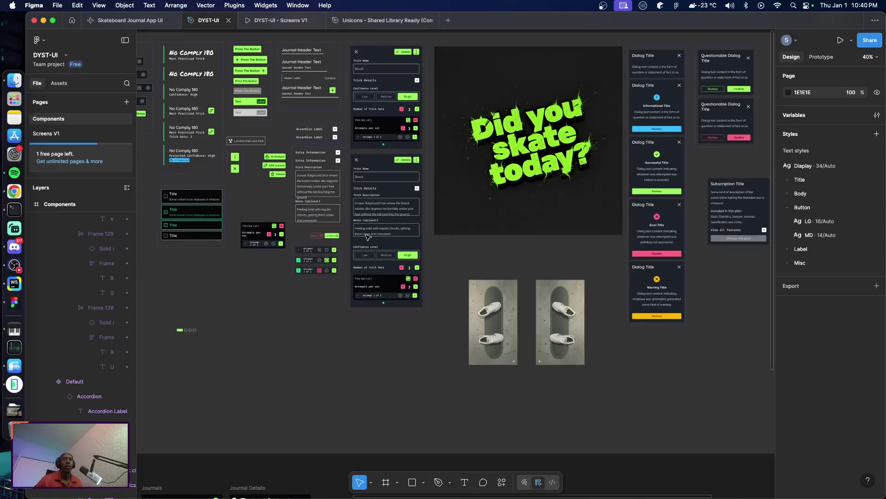
scroll(372, 240, "left", 4)
scroll(376, 244, "left", 2)
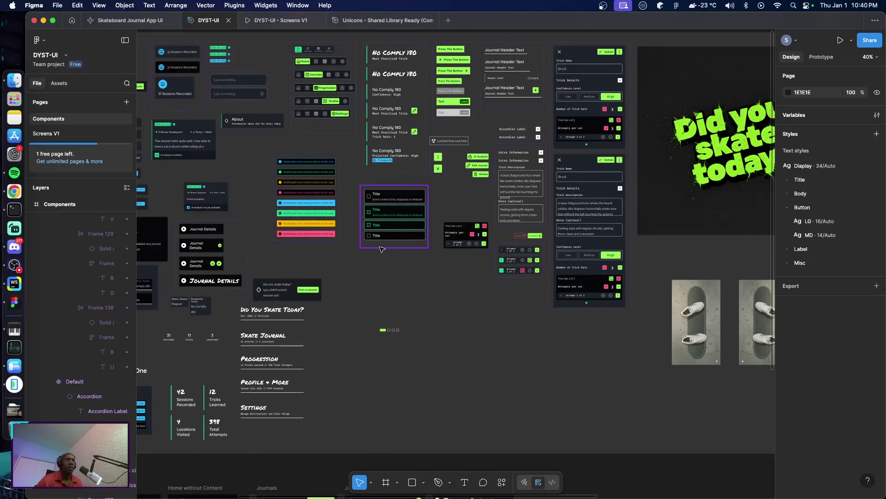
scroll(381, 249, "left", 3)
scroll(365, 211, "up", 5)
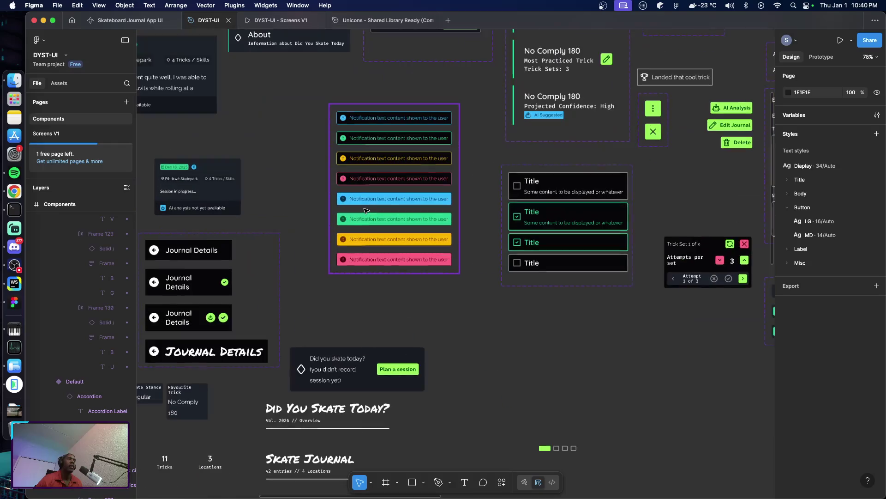
scroll(365, 200, "up", 4)
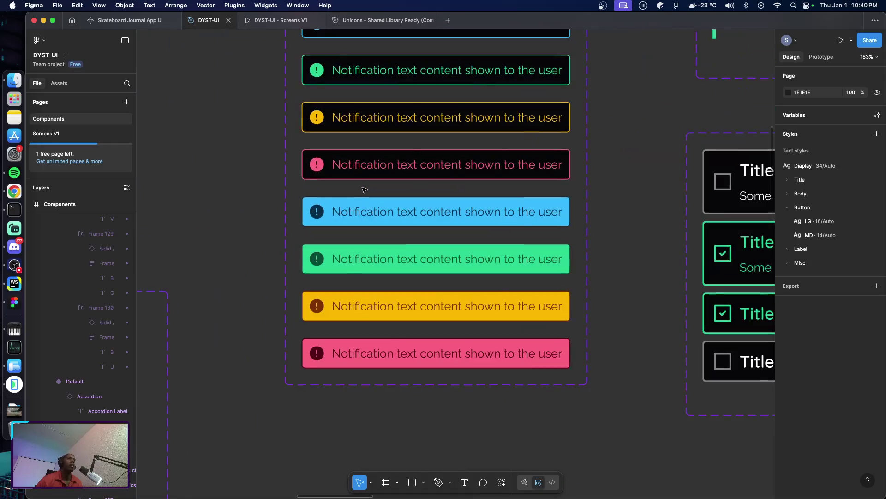
scroll(365, 196, "down", 2)
scroll(366, 190, "down", 1)
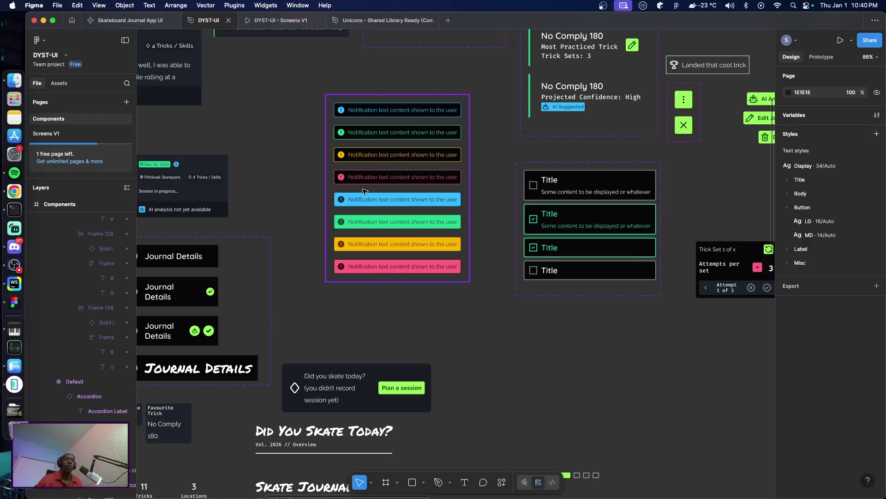
scroll(374, 192, "up", 3)
scroll(374, 191, "up", 4)
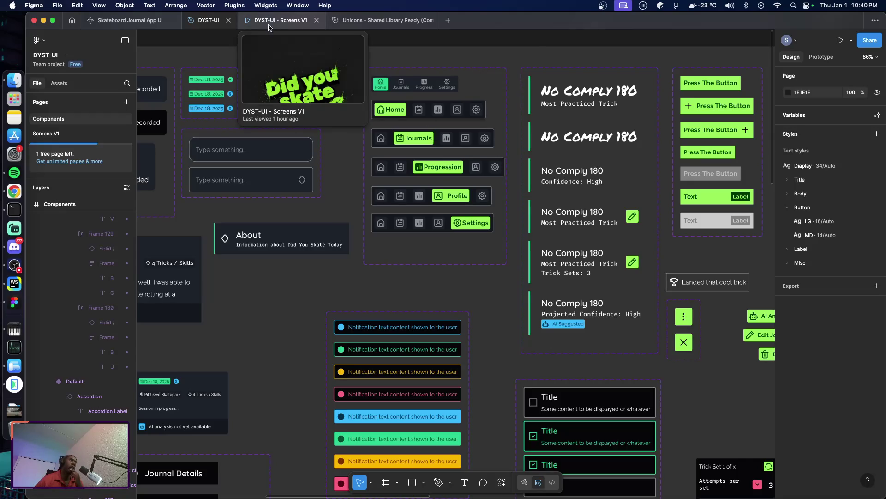
left_click(71, 133)
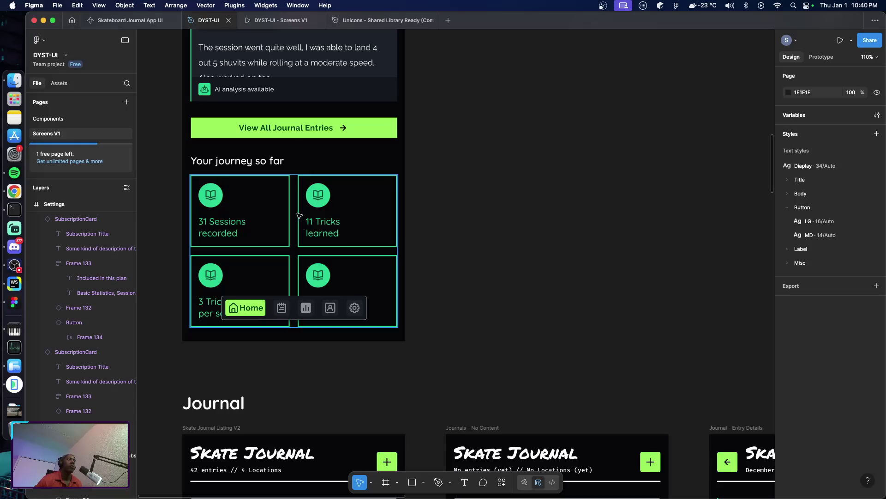
Return to Components and zoom in on the Home, Journals, Progression, Profile and Settings nav bars
mouse_move(138, 29)
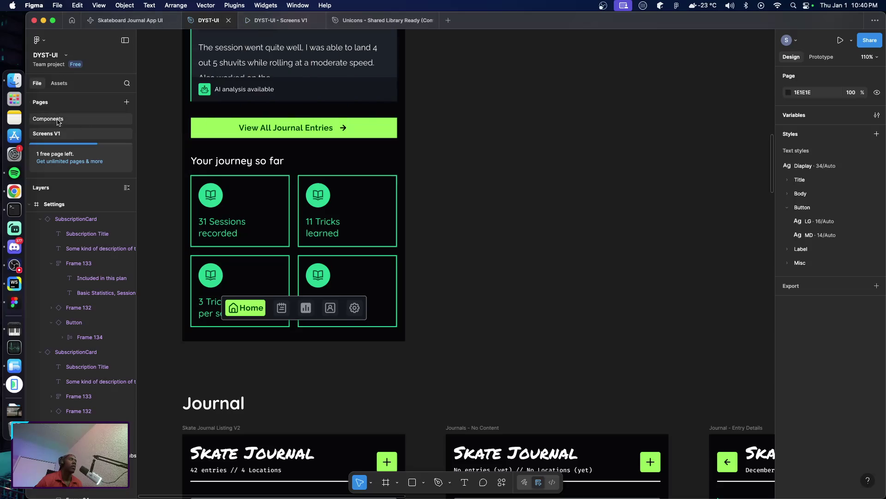
left_click(58, 120)
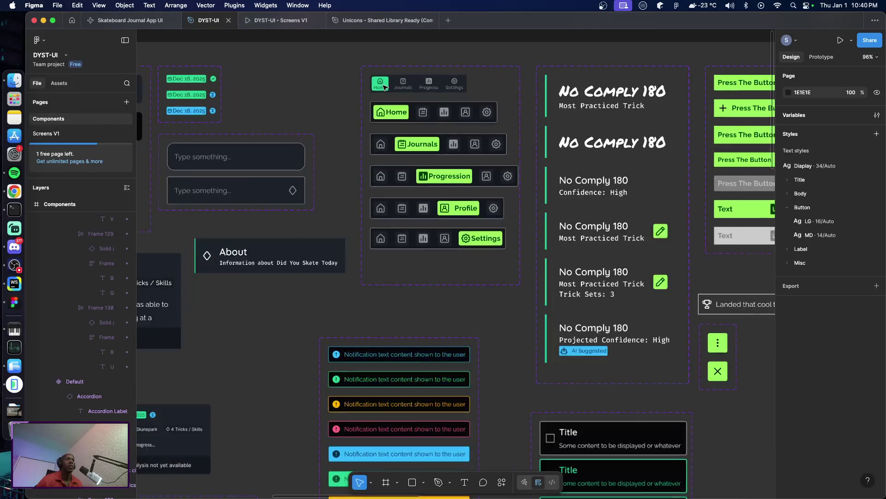
scroll(382, 83, "up", 5)
scroll(390, 83, "up", 2)
scroll(405, 82, "up", 2)
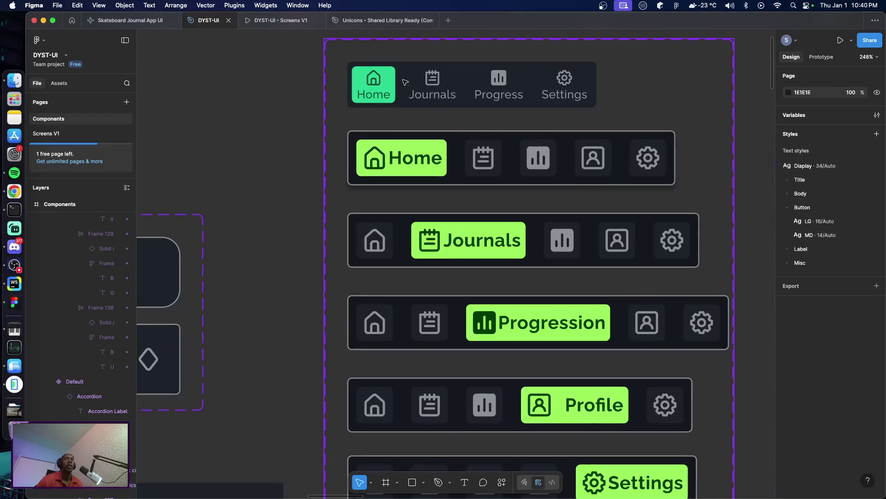